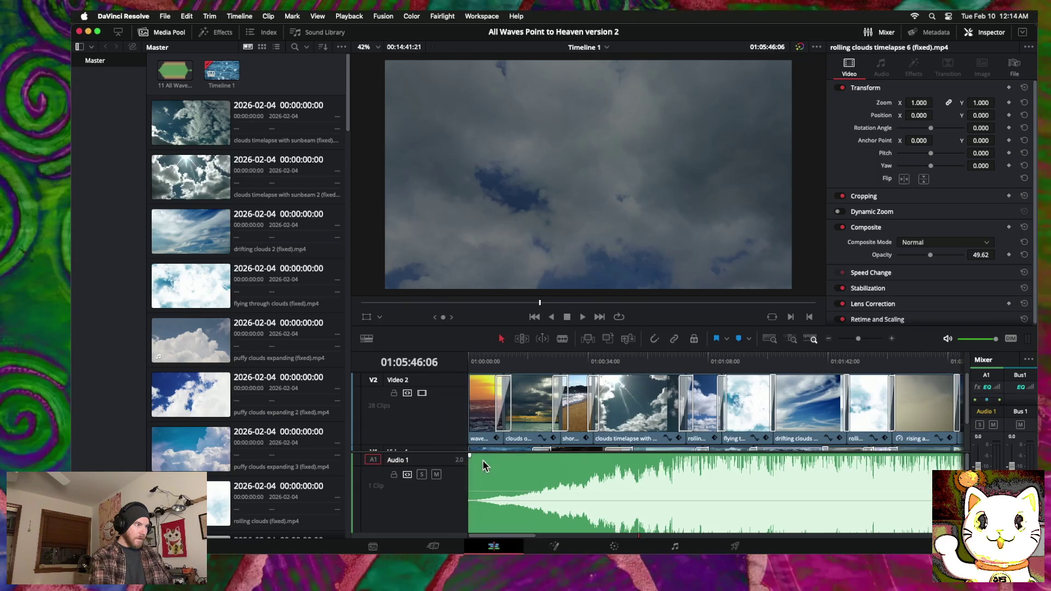
Step: Add a Video 3 track above Video 2 from the track header menu
{"action": "right_click", "coordinate": [435, 393]}
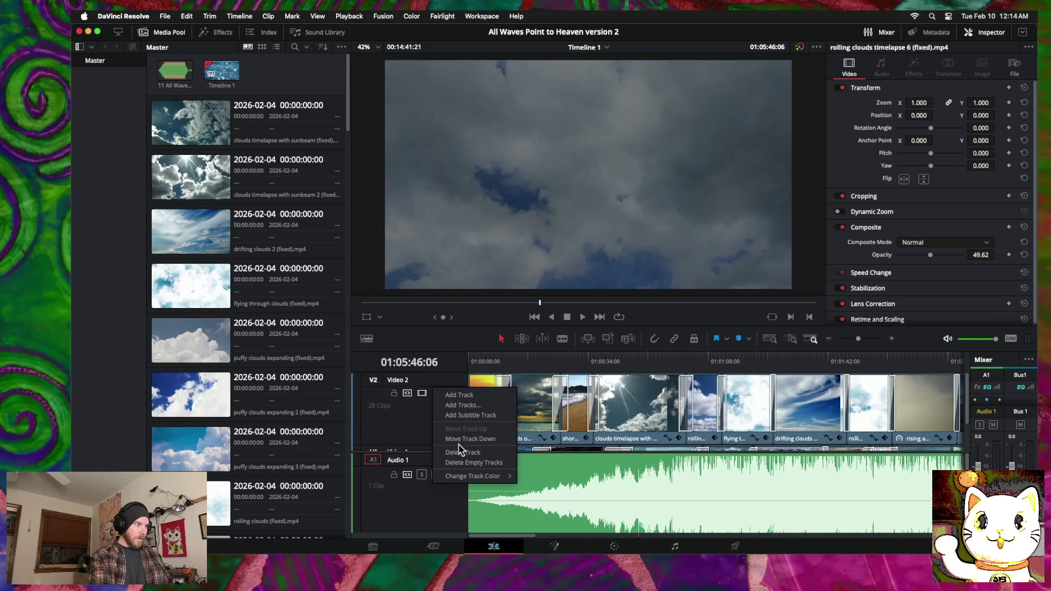
{"action": "left_click", "coordinate": [454, 395]}
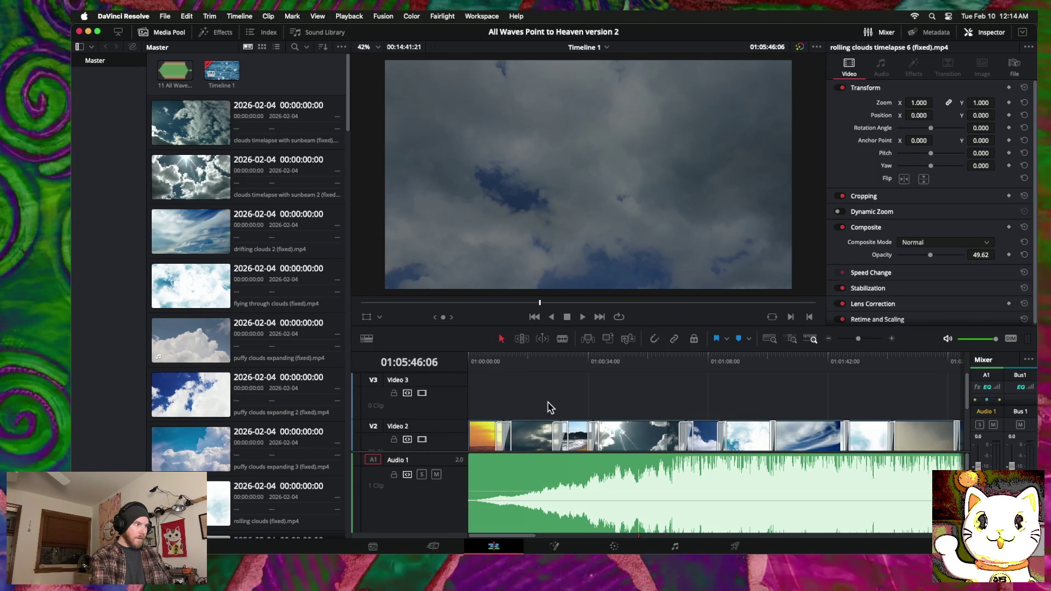
{"action": "scroll", "coordinate": [553, 407], "scroll_direction": "right", "scroll_amount": 15}
Step: Lift the rolling clouds timelapse 6 clip onto Video 3 and slide it later
{"action": "mouse_move", "coordinate": [717, 437]}
{"action": "left_mouse_down"}
{"action": "mouse_move", "coordinate": [567, 405]}
{"action": "mouse_move", "coordinate": [712, 408]}
{"action": "left_mouse_up"}
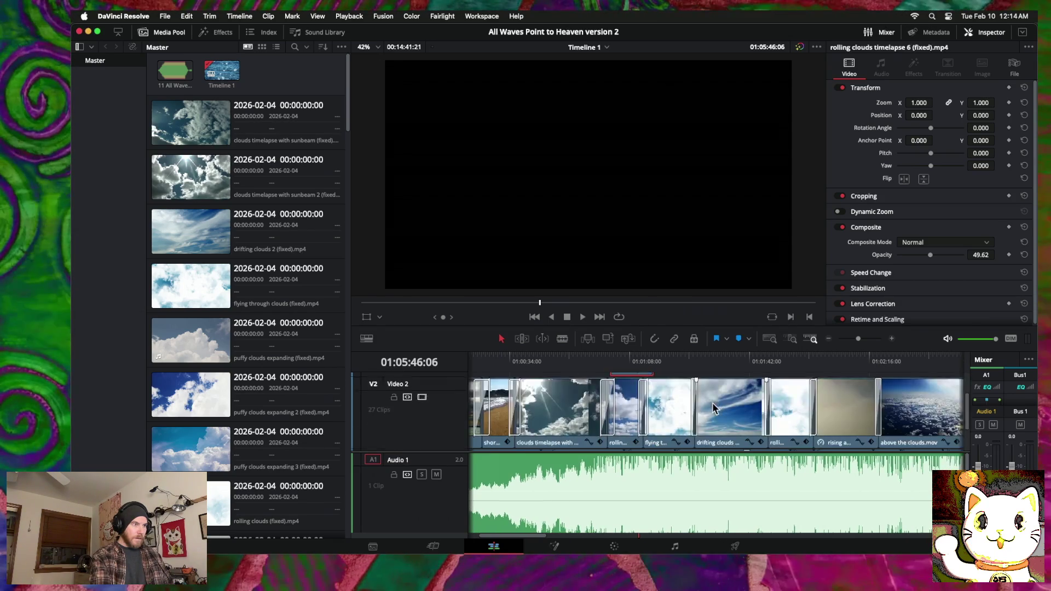
{"action": "left_click_drag", "start_coordinate": [712, 408], "coordinate": [713, 408]}
{"action": "left_click_drag", "start_coordinate": [549, 385], "coordinate": [549, 385]}
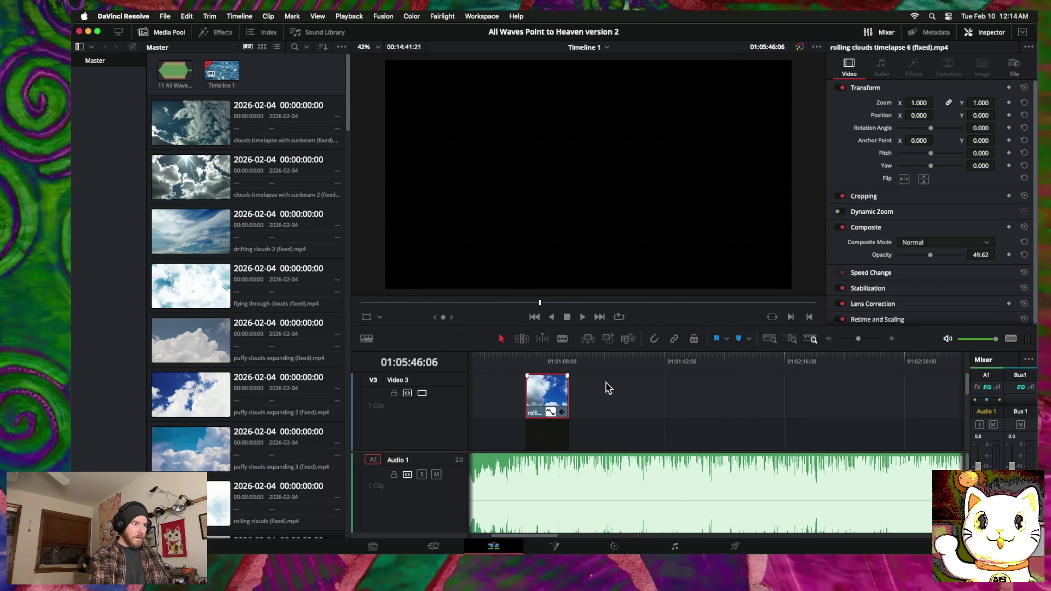
{"action": "scroll", "coordinate": [582, 412], "scroll_direction": "left", "scroll_amount": 1}
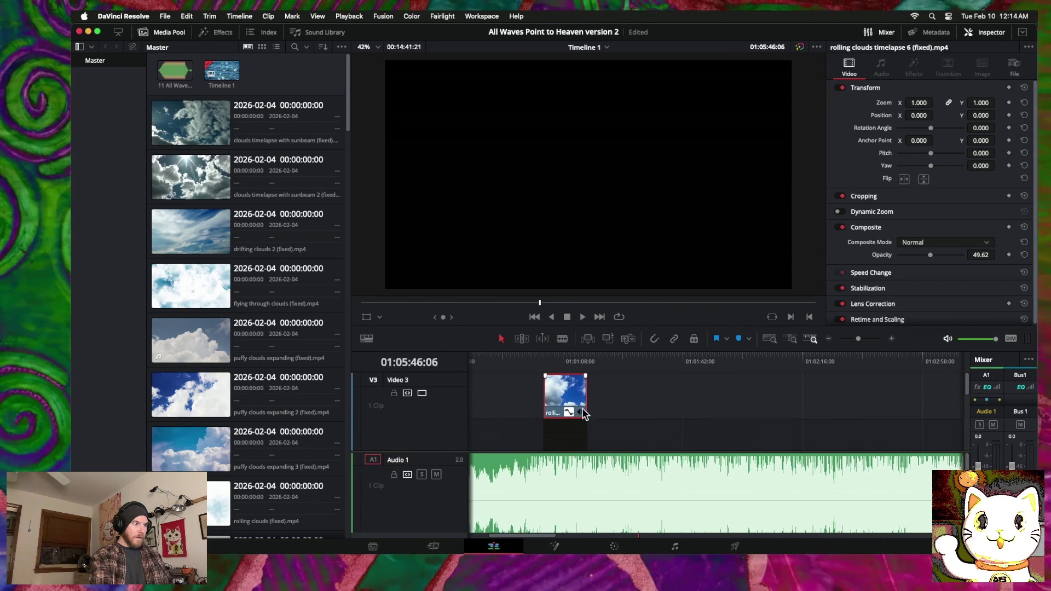
{"action": "scroll", "coordinate": [586, 415], "scroll_direction": "down", "scroll_amount": 1}
{"action": "scroll", "coordinate": [578, 400], "scroll_direction": "up", "scroll_amount": 1}
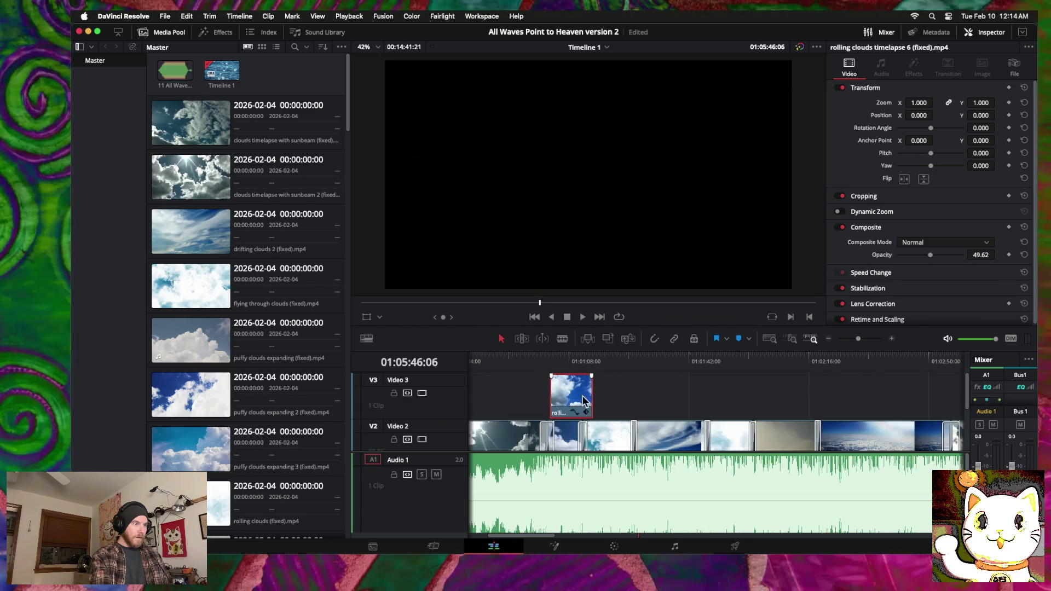
{"action": "left_click_drag", "start_coordinate": [569, 405], "coordinate": [671, 402]}
Step: Drop rolling clouds timelapse 6 back into Video 2, right after the drifting clouds clip
{"action": "scroll", "coordinate": [671, 401], "scroll_direction": "down", "scroll_amount": 3}
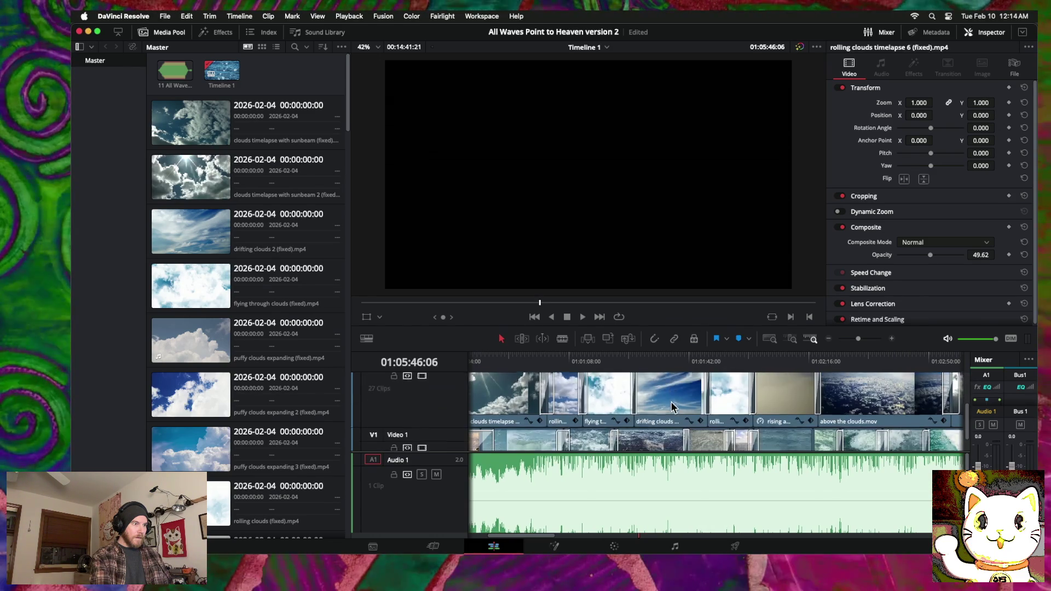
{"action": "scroll", "coordinate": [672, 405], "scroll_direction": "up", "scroll_amount": 3}
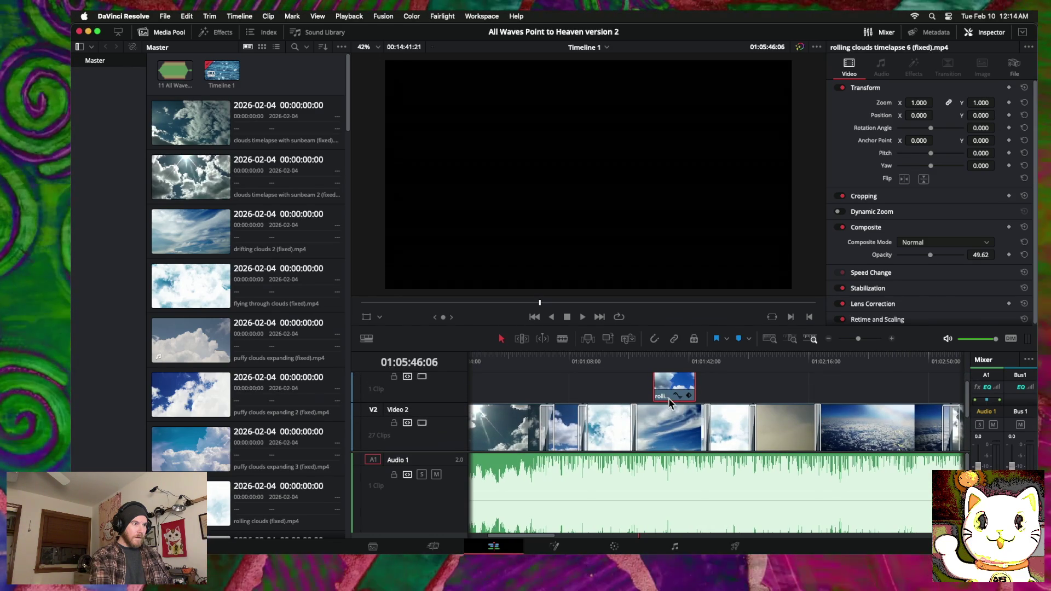
{"action": "scroll", "coordinate": [679, 400], "scroll_direction": "up", "scroll_amount": 1}
{"action": "scroll", "coordinate": [677, 414], "scroll_direction": "down", "scroll_amount": 1}
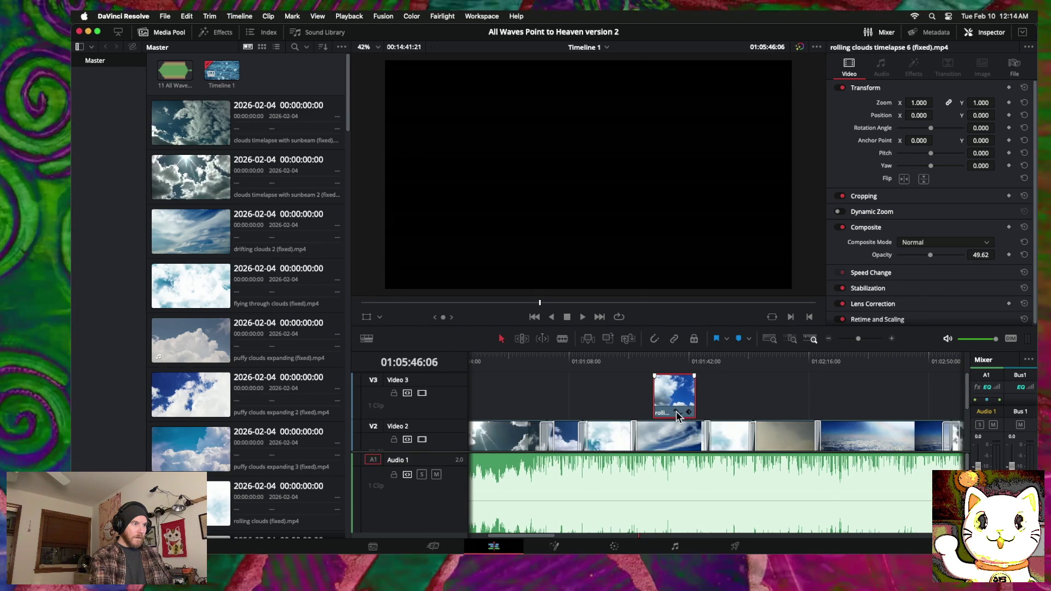
{"action": "scroll", "coordinate": [677, 412], "scroll_direction": "left", "scroll_amount": 2}
{"action": "left_click_drag", "start_coordinate": [681, 417], "coordinate": [703, 399]}
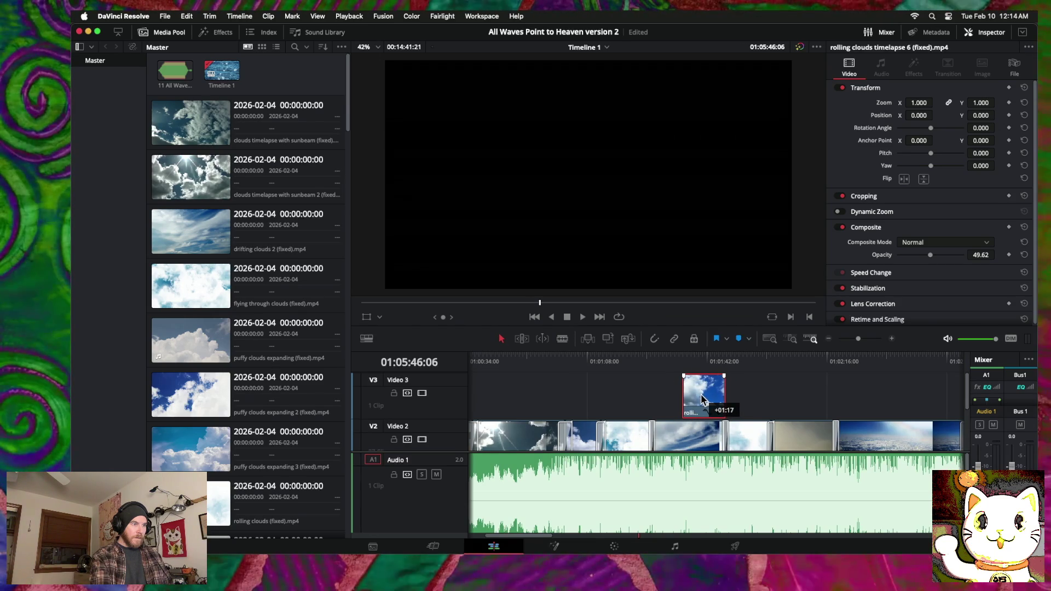
{"action": "scroll", "coordinate": [766, 394], "scroll_direction": "down", "scroll_amount": 1}
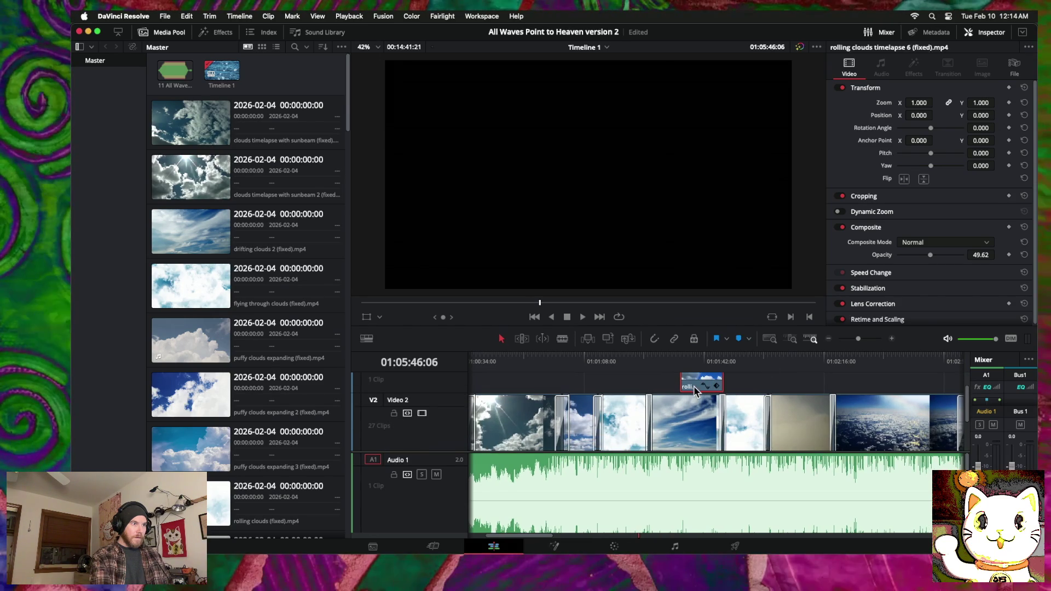
{"action": "scroll", "coordinate": [693, 416], "scroll_direction": "down", "scroll_amount": 2}
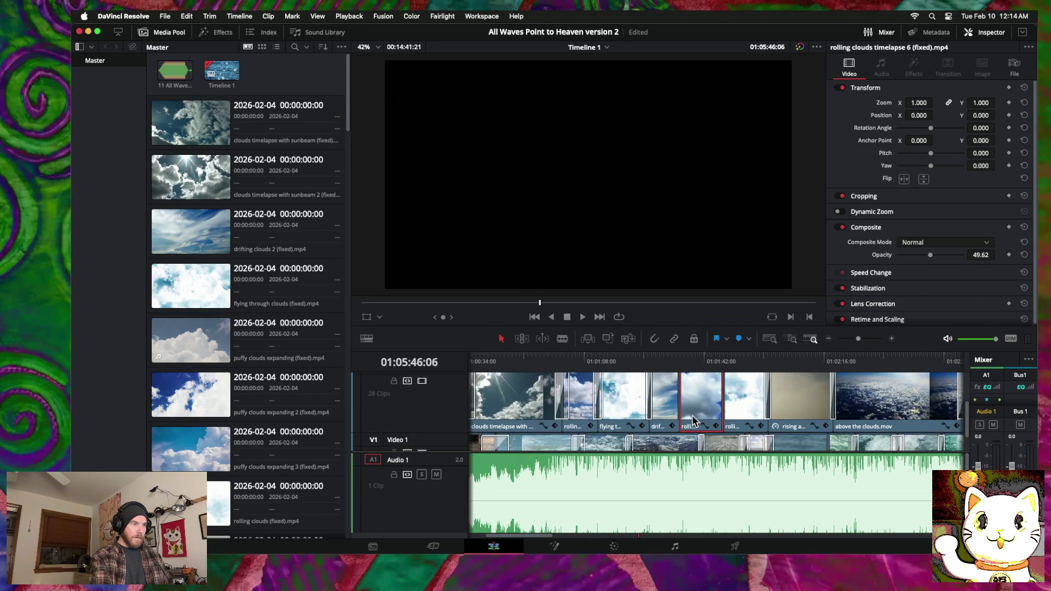
{"action": "left_click", "coordinate": [891, 339]}
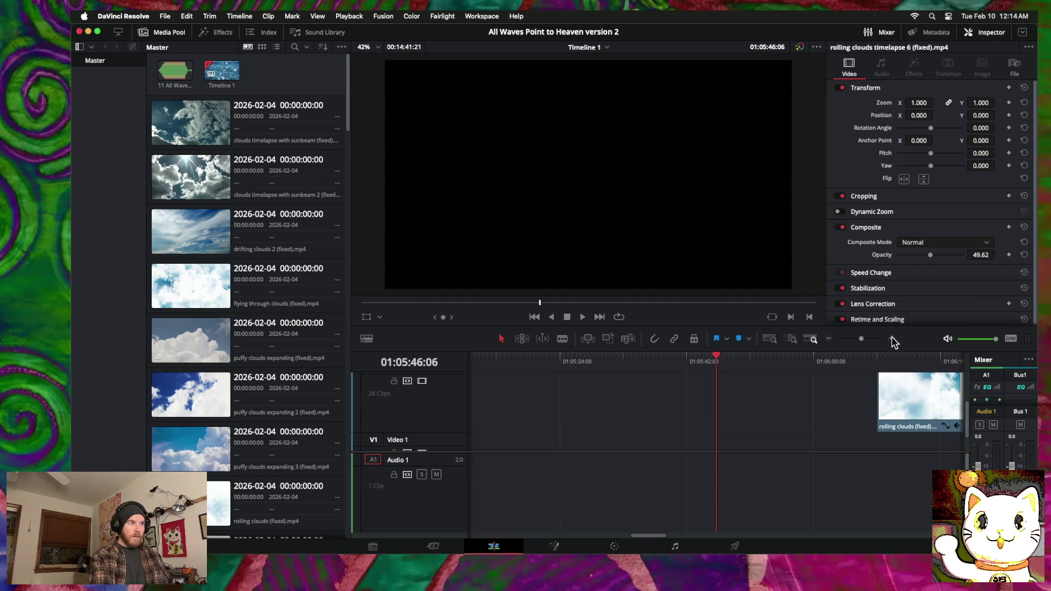
Step: Add a 60-frame cross dissolve at the edit before rolling clouds timelapse 6
{"action": "left_click", "coordinate": [829, 339]}
{"action": "left_click_drag", "start_coordinate": [720, 358], "coordinate": [499, 359]}
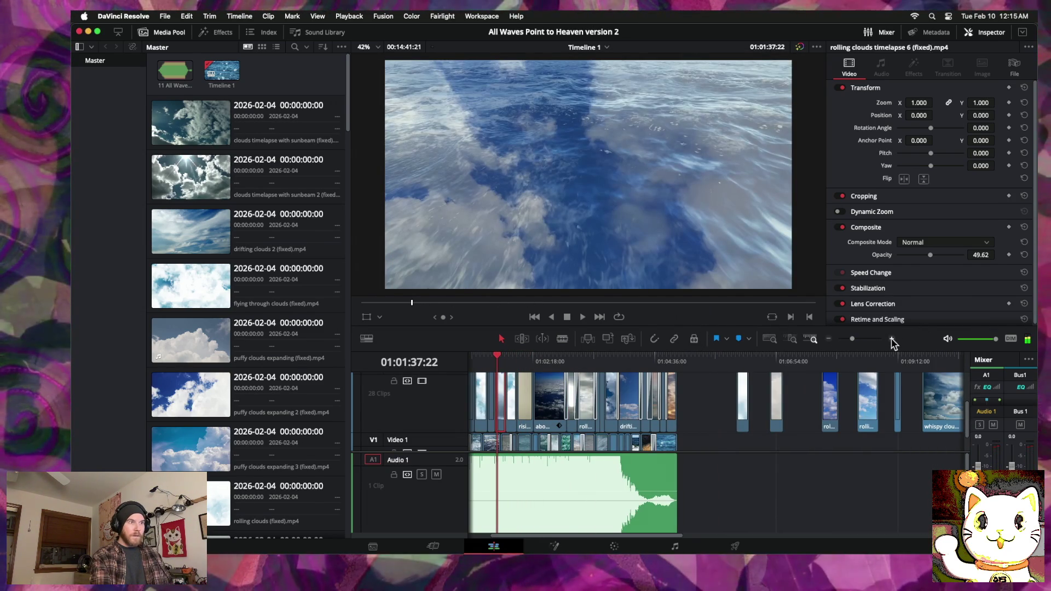
{"action": "left_click", "coordinate": [892, 339]}
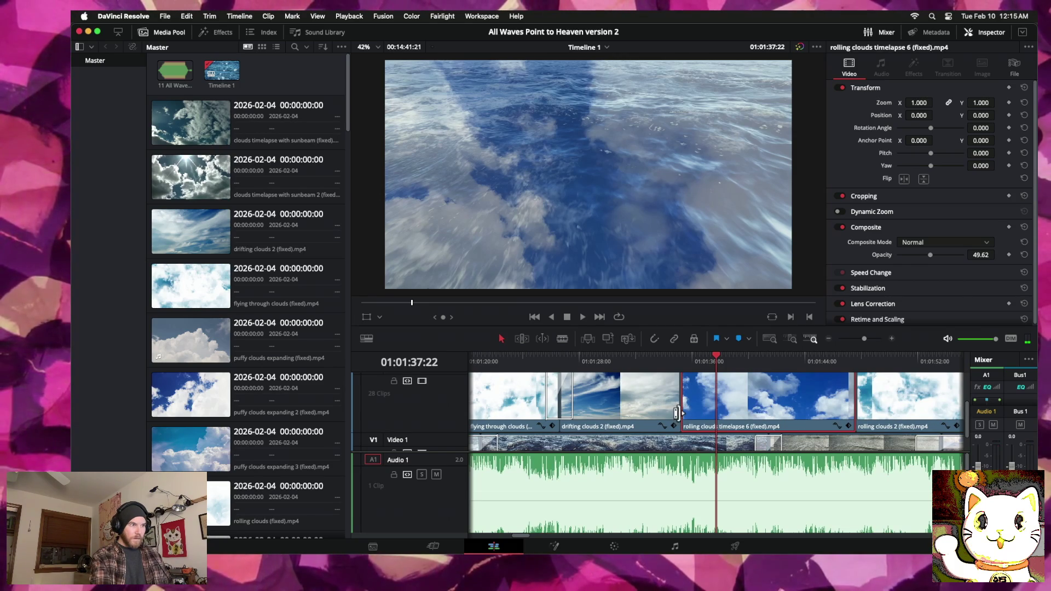
{"action": "left_click", "coordinate": [680, 412]}
{"action": "right_click", "coordinate": [679, 414]}
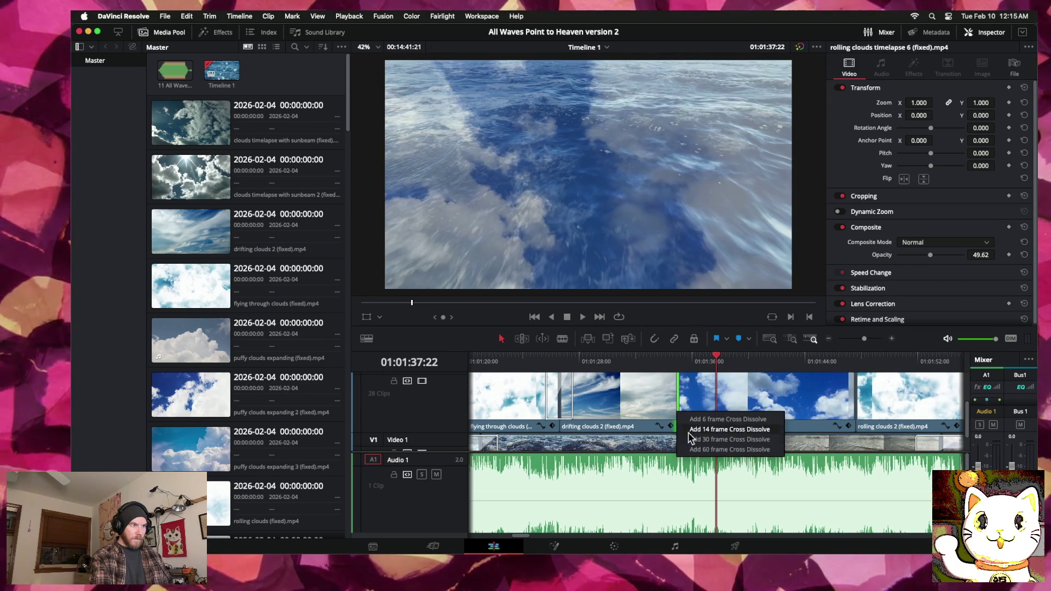
{"action": "left_click", "coordinate": [705, 451]}
{"action": "left_click", "coordinate": [691, 406]}
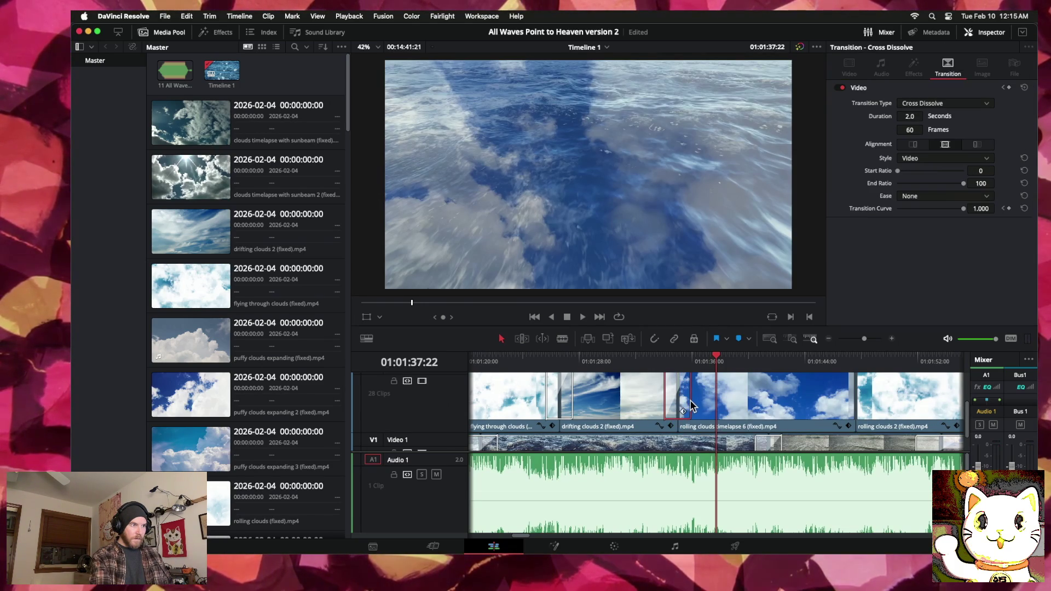
Step: Add a 60-frame cross dissolve after the clip and stretch it to 4.3 seconds
{"action": "left_click", "coordinate": [852, 402]}
{"action": "right_click", "coordinate": [852, 403]}
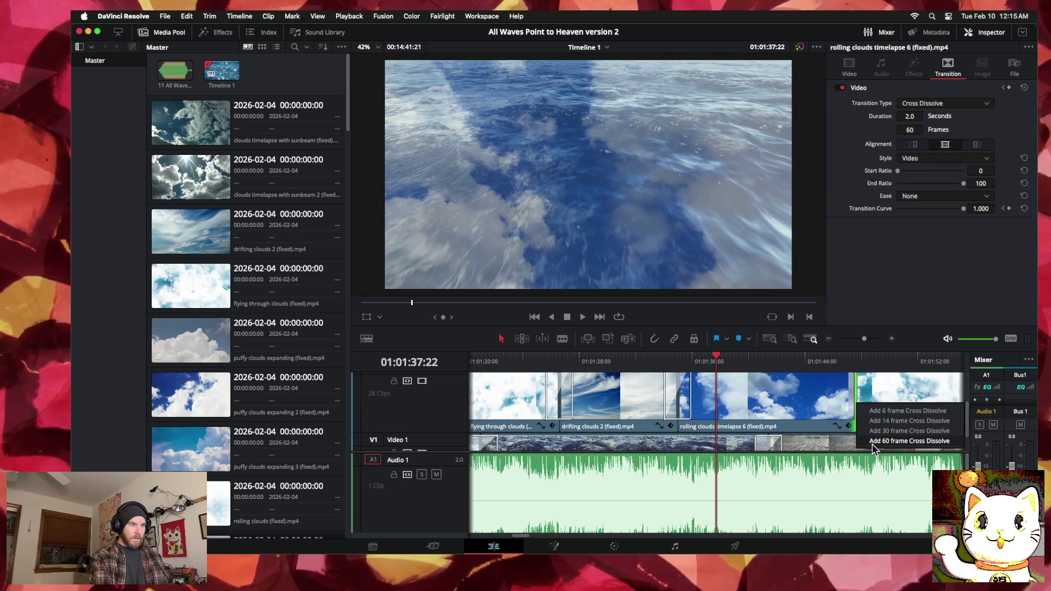
{"action": "left_click", "coordinate": [876, 445]}
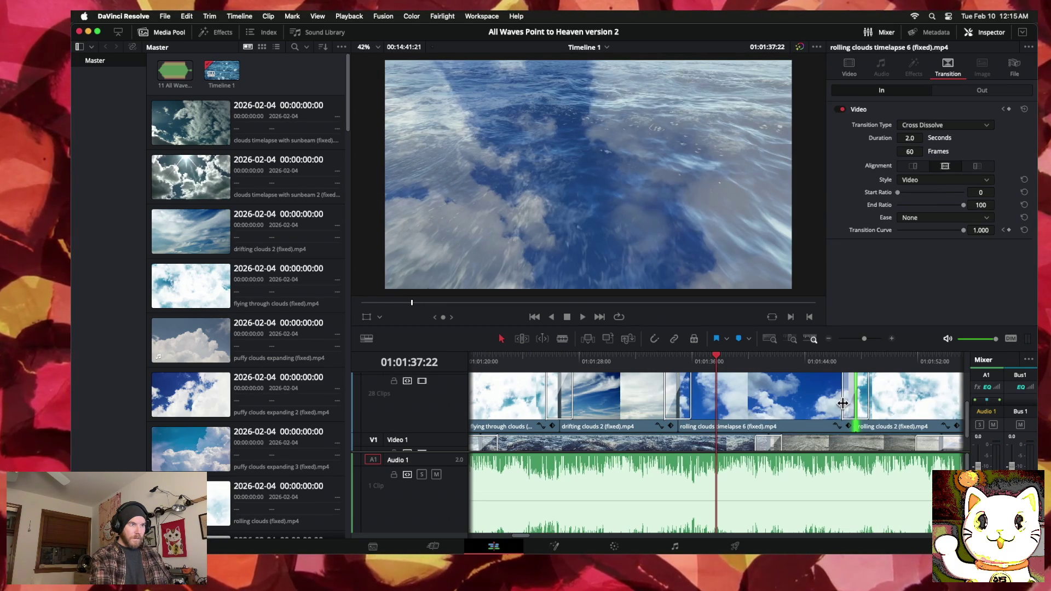
{"action": "left_click_drag", "start_coordinate": [843, 403], "coordinate": [813, 407]}
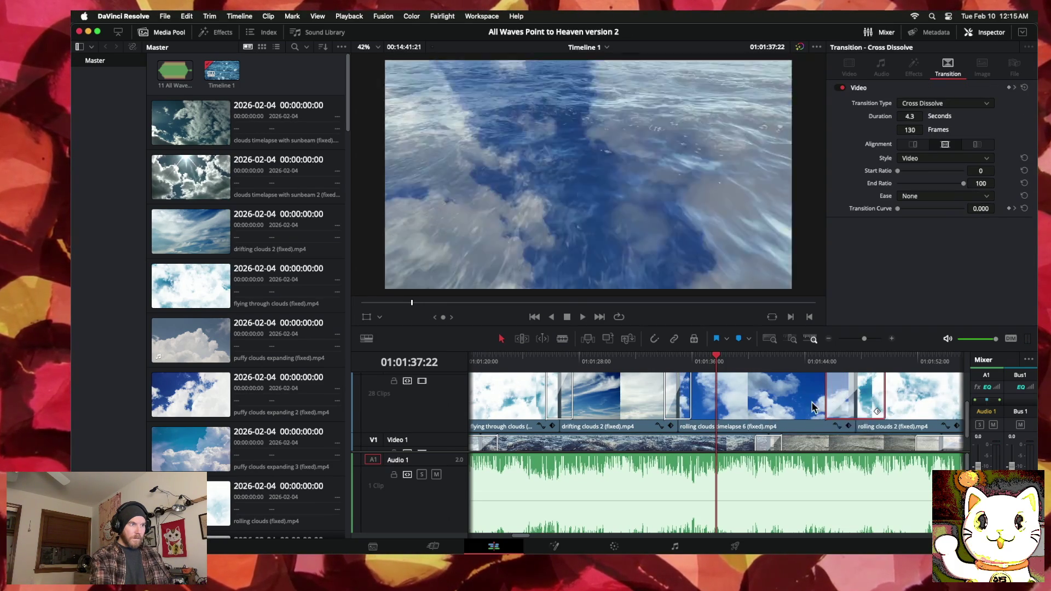
Step: Show the rolling clouds clip's Inspector video properties and park the playhead before the dissolves
{"action": "left_click", "coordinate": [715, 402]}
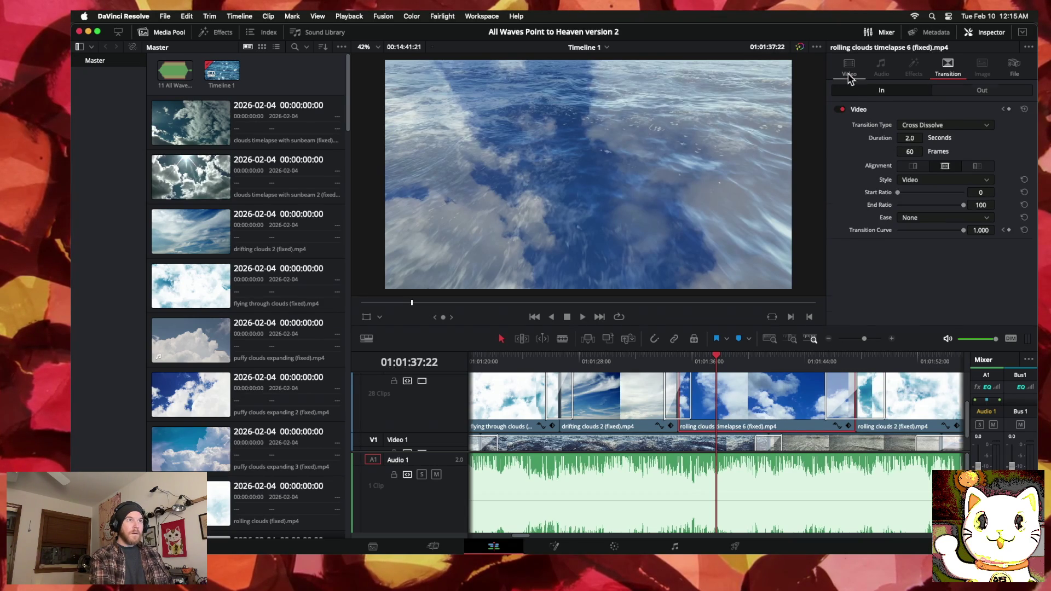
{"action": "left_click", "coordinate": [849, 70]}
{"action": "left_click", "coordinate": [549, 360]}
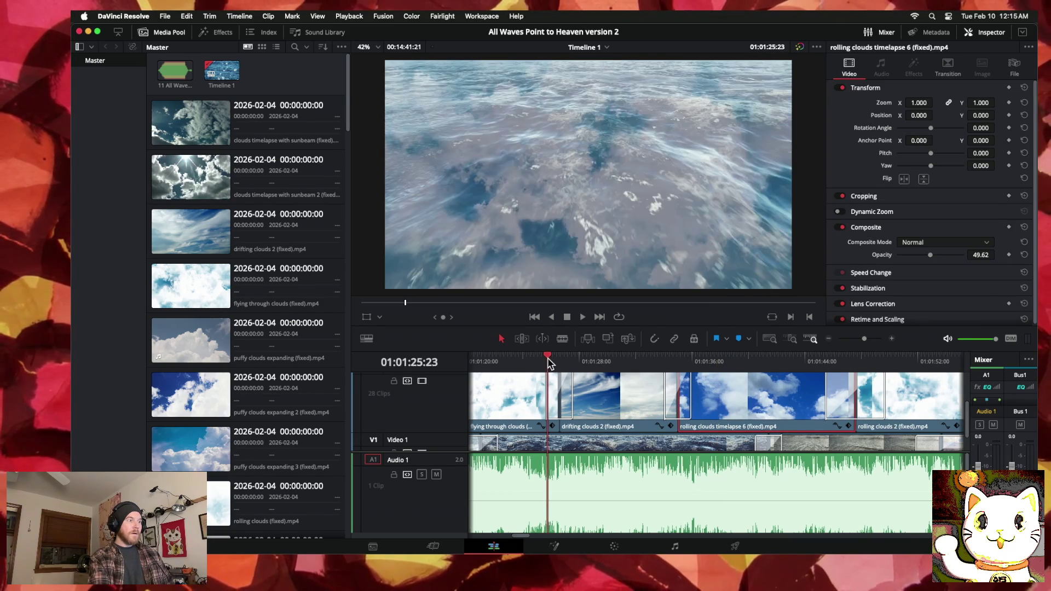
Step: Play back the clouds-over-waves section with the new dissolves, then zoom the timeline out
{"action": "key", "text": "space"}
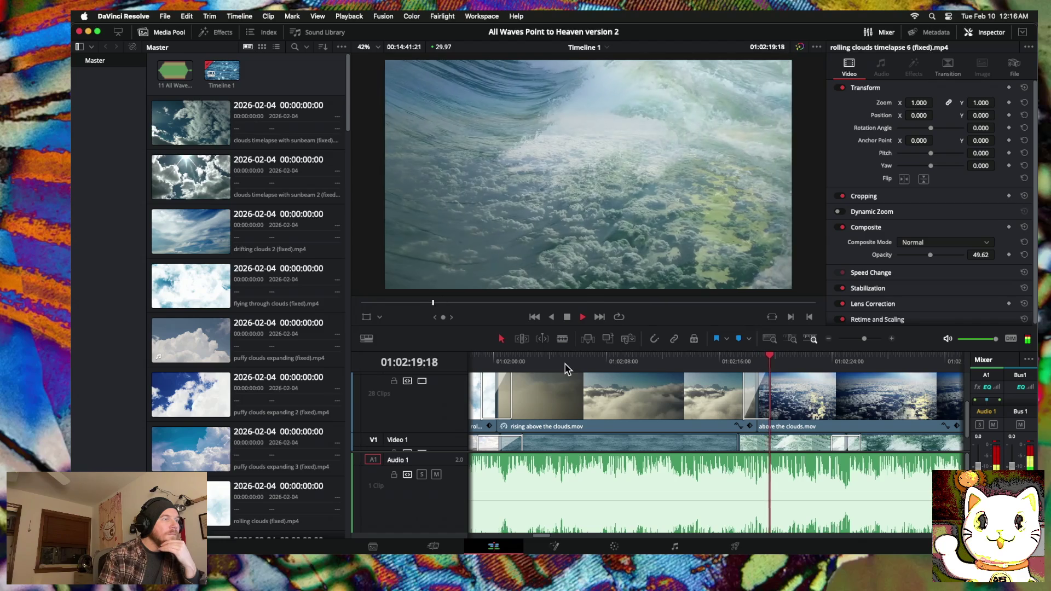
{"action": "left_click", "coordinate": [829, 339]}
{"action": "left_click", "coordinate": [828, 339]}
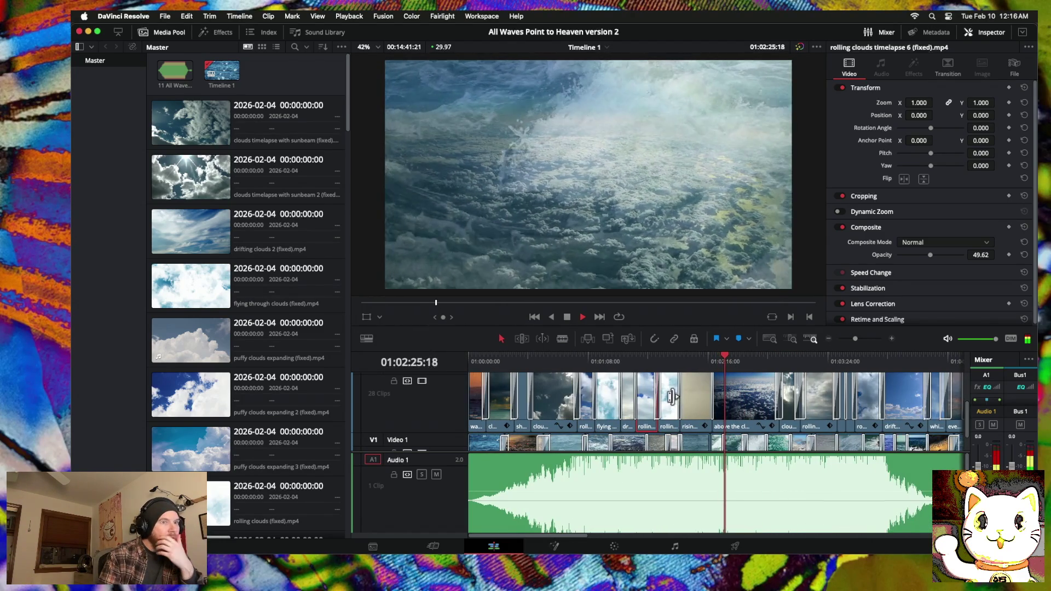
{"action": "scroll", "coordinate": [674, 398], "scroll_direction": "right", "scroll_amount": 5}
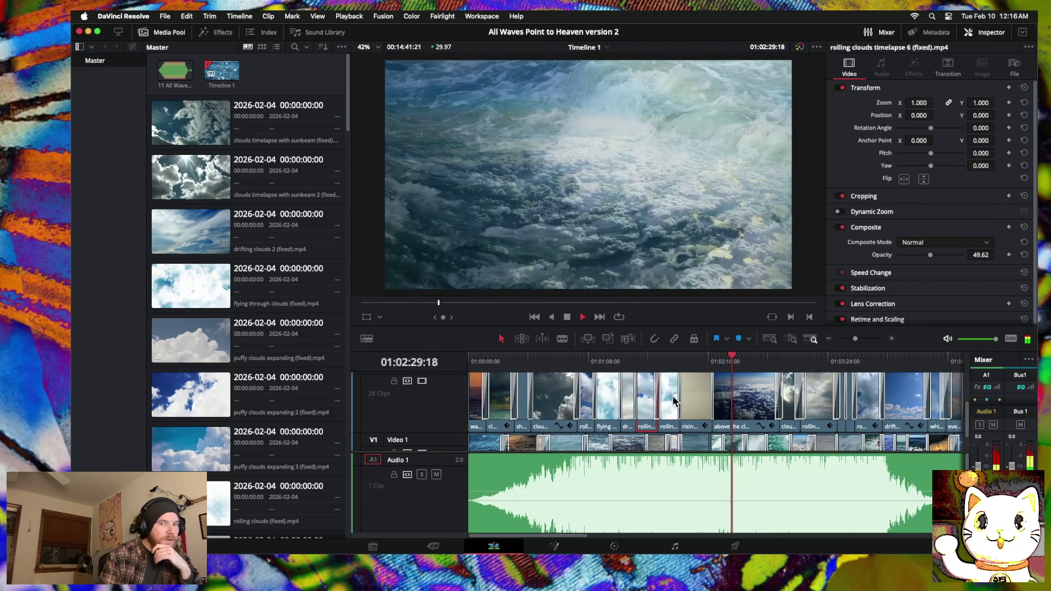
Step: Save the project under the new name 'All Waves Point to Heaven version 3'
{"action": "left_click", "coordinate": [138, 16]}
{"action": "mouse_move", "coordinate": [164, 16]}
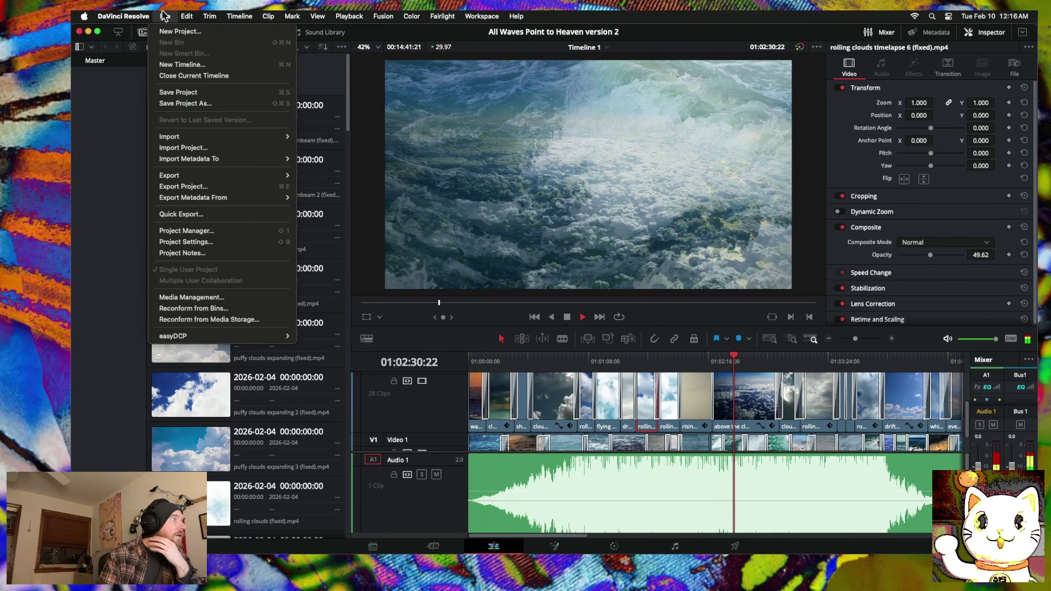
{"action": "left_click", "coordinate": [191, 122]}
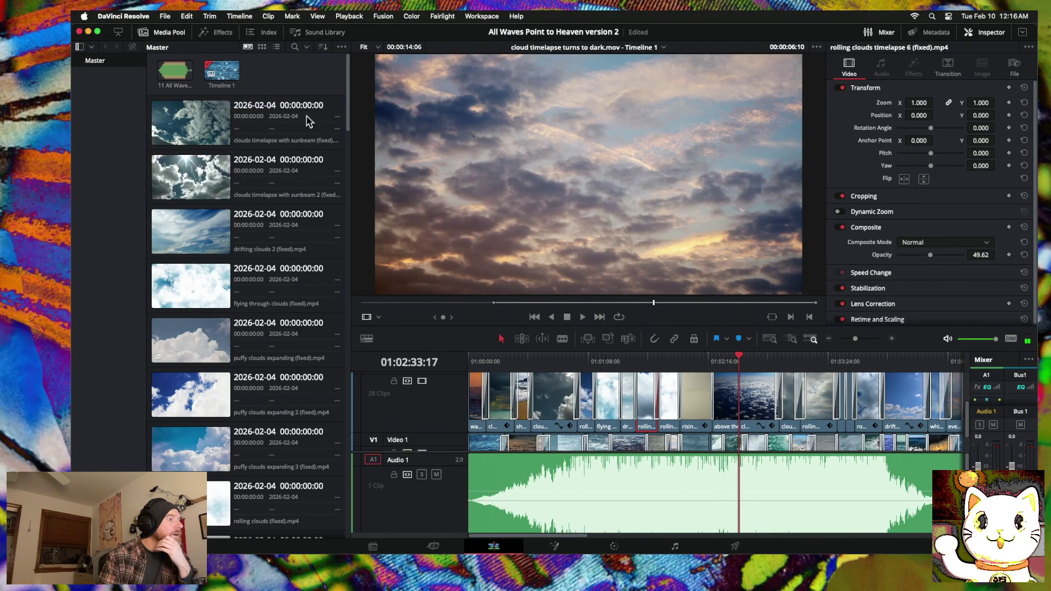
{"action": "left_click", "coordinate": [163, 16]}
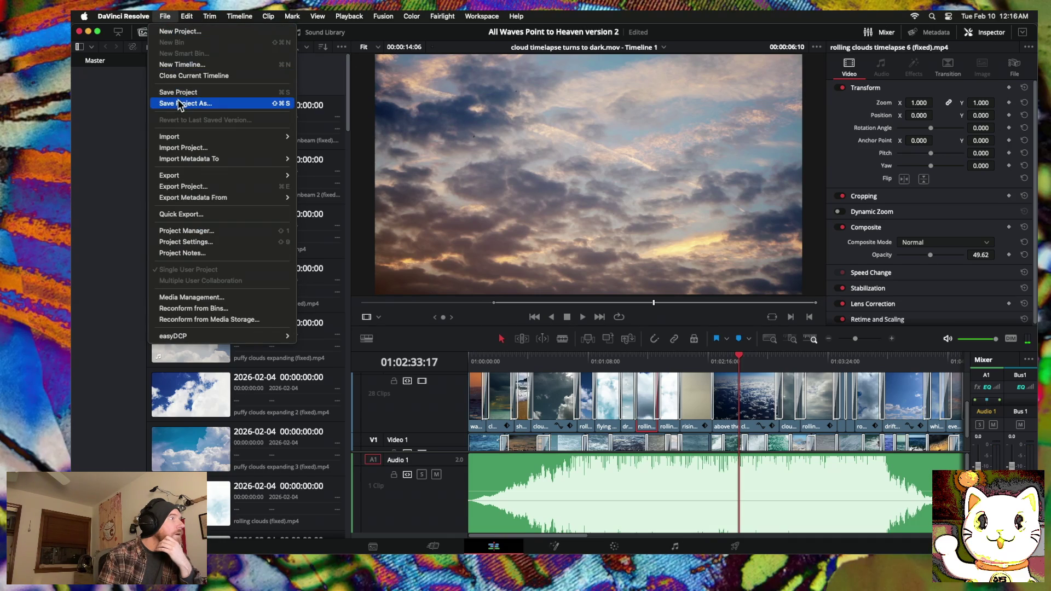
{"action": "left_click", "coordinate": [182, 104]}
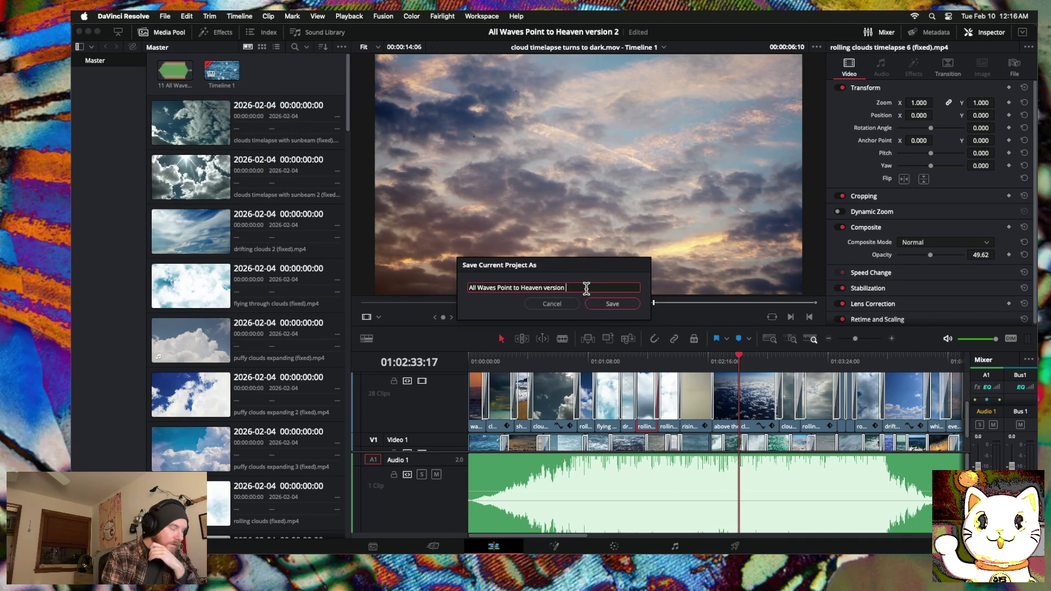
{"action": "left_click", "coordinate": [613, 304]}
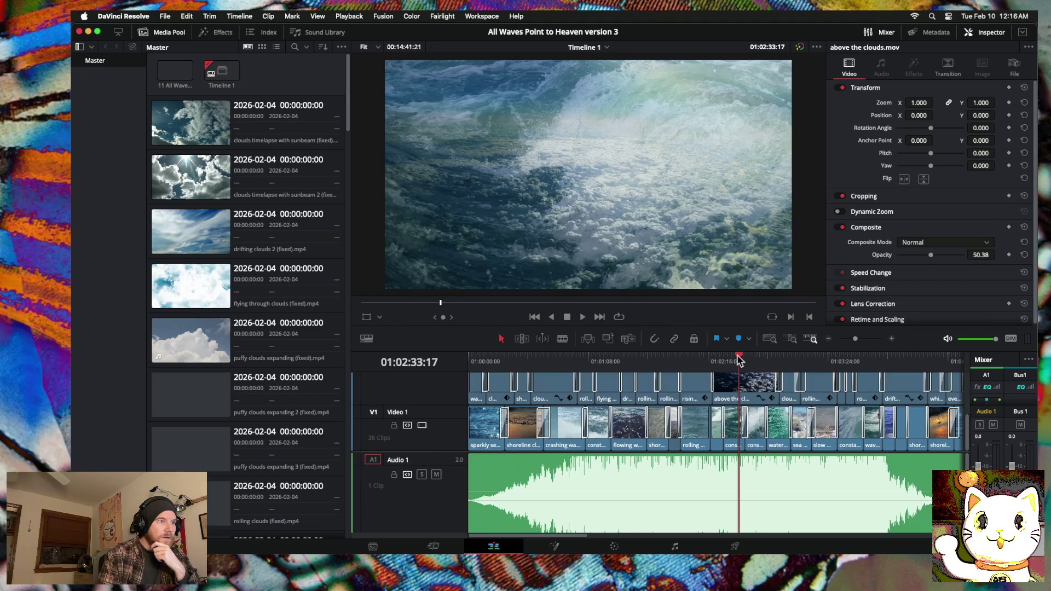
{"action": "left_click_drag", "start_coordinate": [742, 361], "coordinate": [415, 375]}
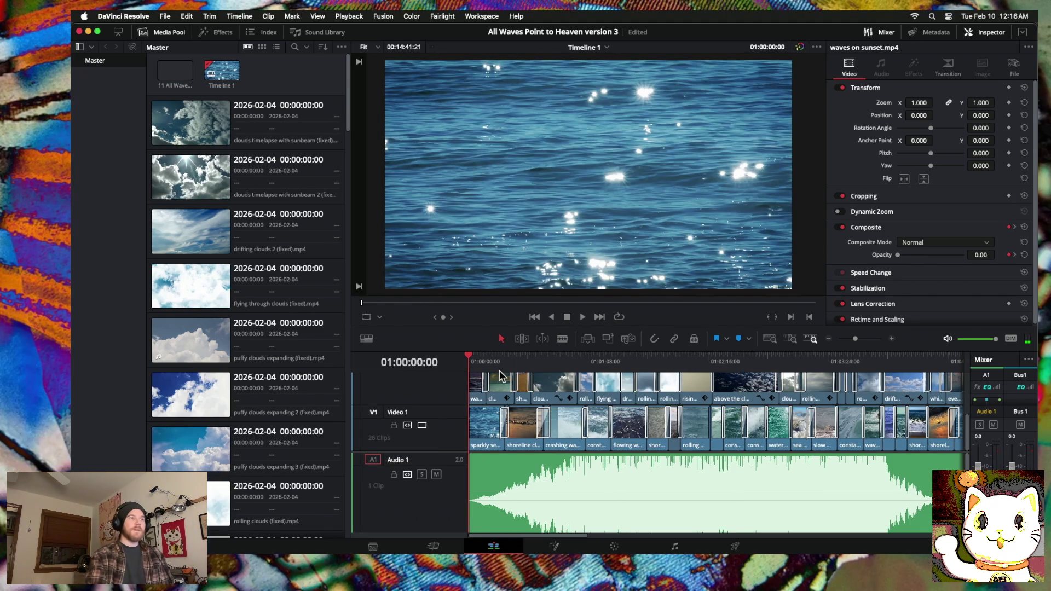
Step: Slide the rolling waves and shoreline waves clips left to close the Video 1 gaps
{"action": "scroll", "coordinate": [652, 398], "scroll_direction": "up", "scroll_amount": 3}
{"action": "scroll", "coordinate": [652, 399], "scroll_direction": "up", "scroll_amount": 3}
{"action": "scroll", "coordinate": [652, 400], "scroll_direction": "up", "scroll_amount": 2}
{"action": "scroll", "coordinate": [652, 400], "scroll_direction": "up", "scroll_amount": 2}
{"action": "scroll", "coordinate": [652, 399], "scroll_direction": "right", "scroll_amount": 3}
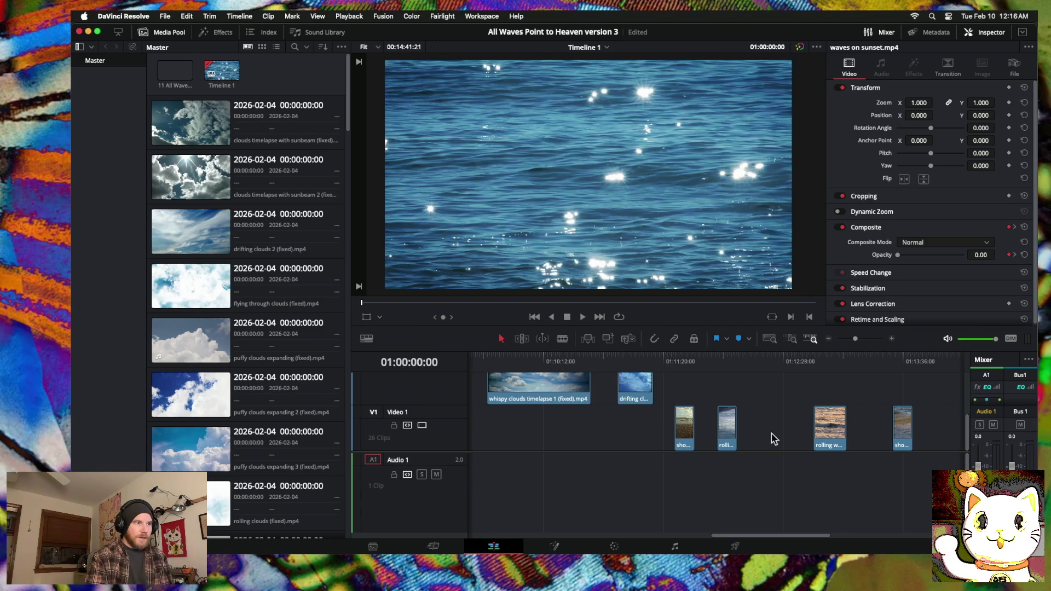
{"action": "left_click_drag", "start_coordinate": [728, 431], "coordinate": [716, 431]}
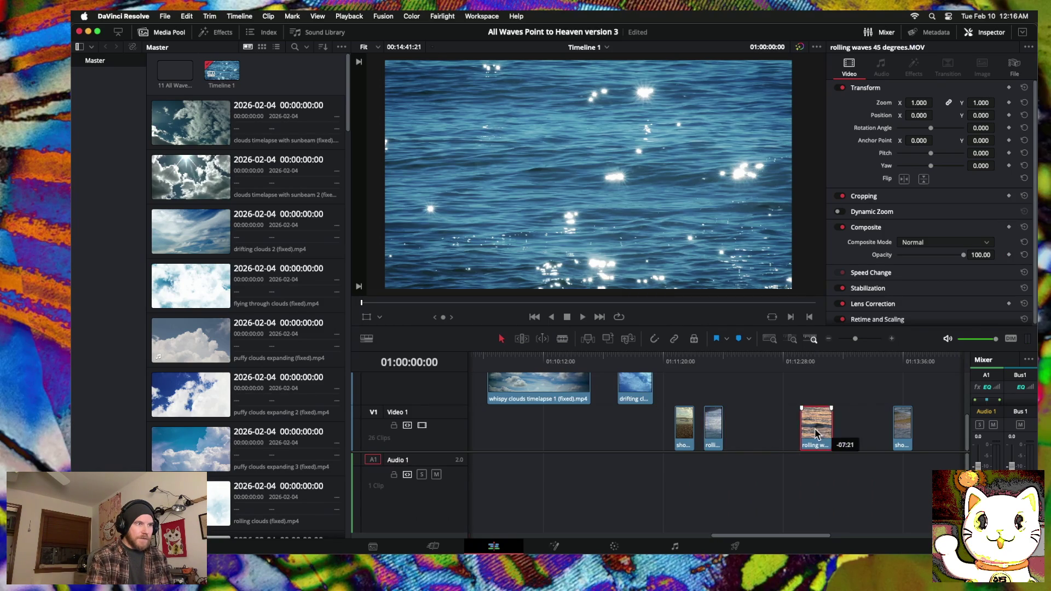
{"action": "left_click_drag", "start_coordinate": [830, 432], "coordinate": [749, 433]}
{"action": "left_click_drag", "start_coordinate": [903, 429], "coordinate": [784, 427]}
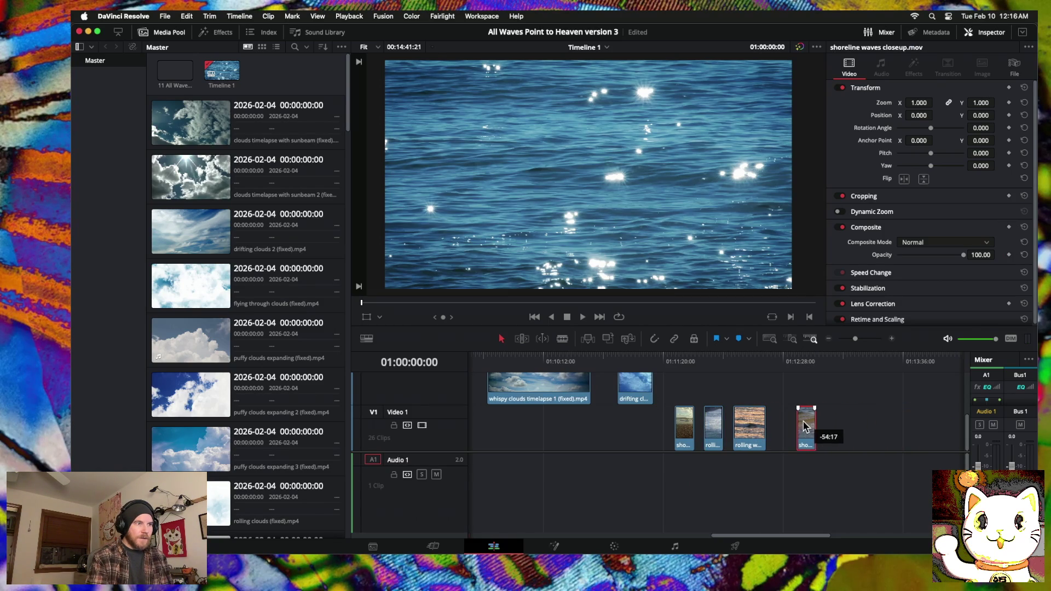
Step: Move the puffy clouds and rolling clouds clips right to close the Video 2 gap
{"action": "scroll", "coordinate": [756, 416], "scroll_direction": "left", "scroll_amount": 10}
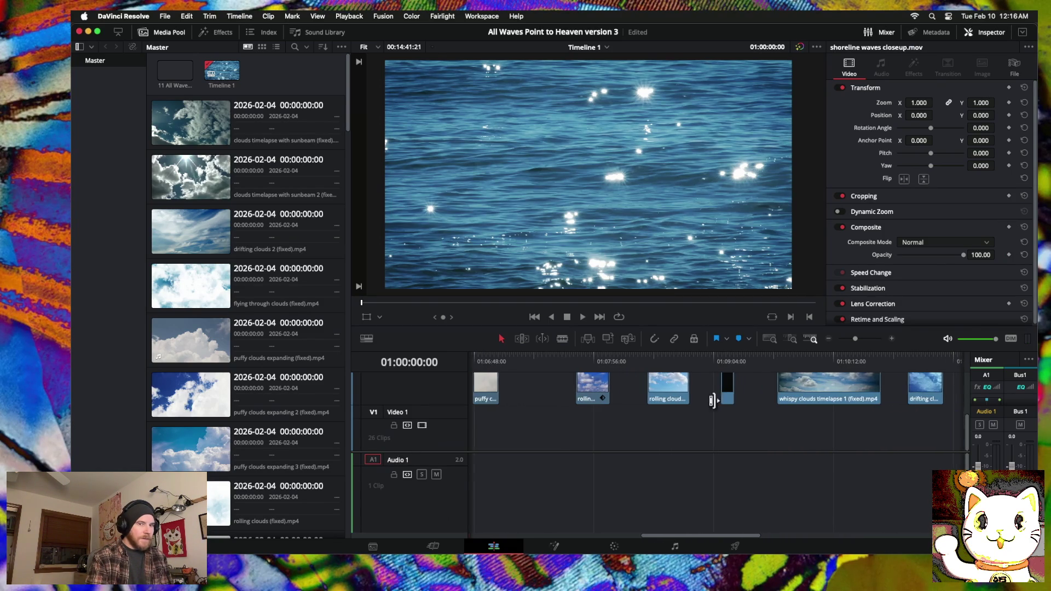
{"action": "scroll", "coordinate": [598, 387], "scroll_direction": "left", "scroll_amount": 5}
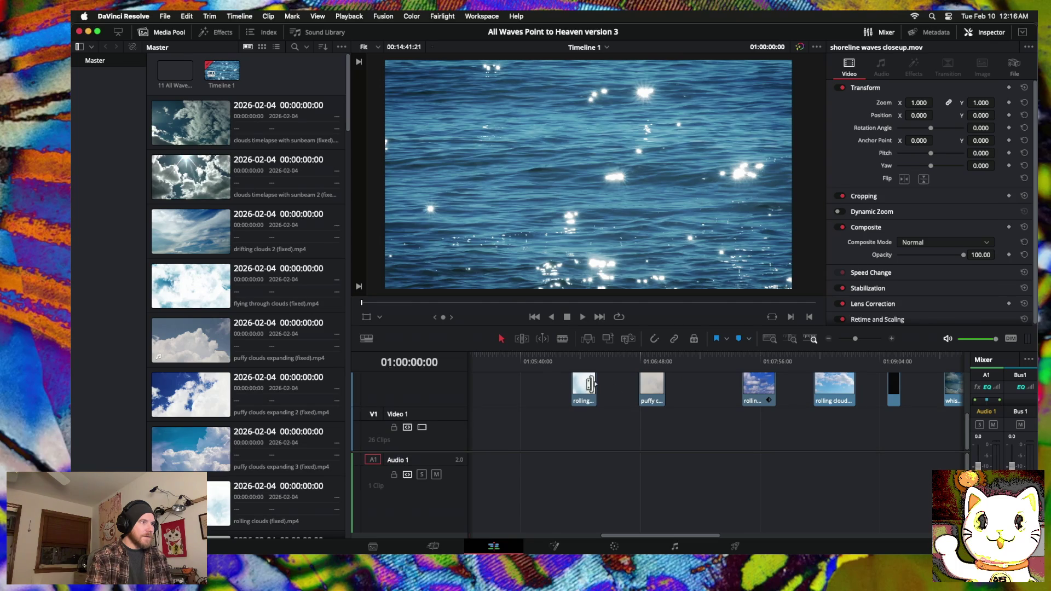
{"action": "left_click_drag", "start_coordinate": [653, 392], "coordinate": [712, 393]}
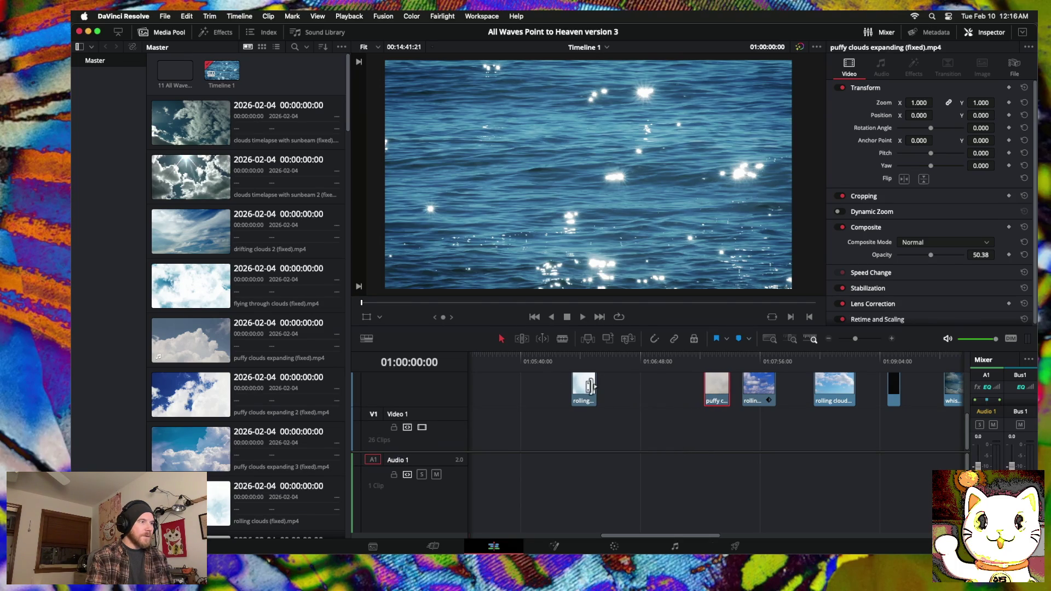
{"action": "left_click_drag", "start_coordinate": [588, 388], "coordinate": [666, 390]}
Step: Scrub through the cloud footage, preview the sea of clouds clip, and fit the timeline with Shift+Z
{"action": "mouse_move", "coordinate": [752, 362]}
{"action": "left_mouse_down"}
{"action": "mouse_move", "coordinate": [668, 360]}
{"action": "mouse_move", "coordinate": [786, 361]}
{"action": "left_mouse_up"}
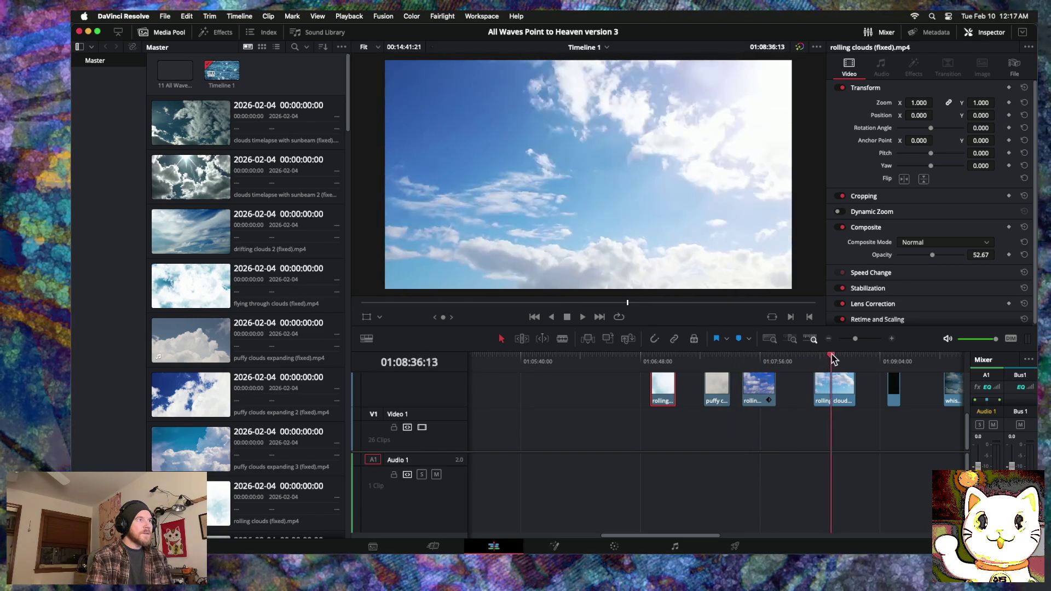
{"action": "left_click_drag", "start_coordinate": [786, 360], "coordinate": [865, 360]}
{"action": "scroll", "coordinate": [772, 376], "scroll_direction": "right", "scroll_amount": 5}
{"action": "mouse_move", "coordinate": [614, 358]}
{"action": "left_mouse_down"}
{"action": "mouse_move", "coordinate": [688, 357]}
{"action": "mouse_move", "coordinate": [650, 356]}
{"action": "mouse_move", "coordinate": [660, 355]}
{"action": "left_mouse_up"}
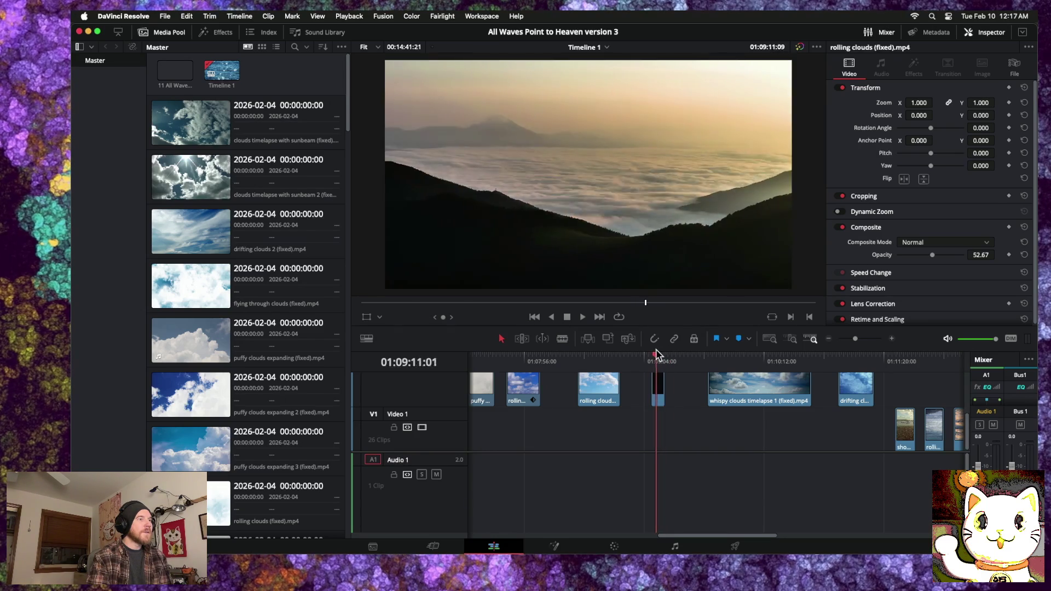
{"action": "double_click", "coordinate": [659, 385]}
{"action": "mouse_move", "coordinate": [655, 358]}
{"action": "left_mouse_down"}
{"action": "mouse_move", "coordinate": [836, 359]}
{"action": "mouse_move", "coordinate": [618, 358]}
{"action": "mouse_move", "coordinate": [653, 357]}
{"action": "left_mouse_up"}
{"action": "key", "text": "shift+z"}
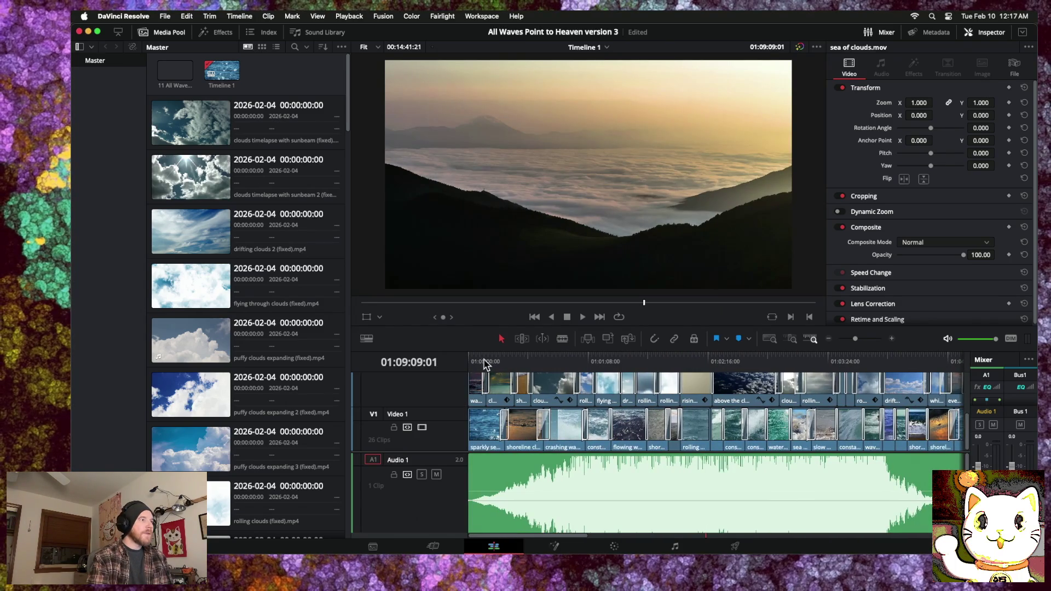
{"action": "left_click_drag", "start_coordinate": [497, 362], "coordinate": [386, 354]}
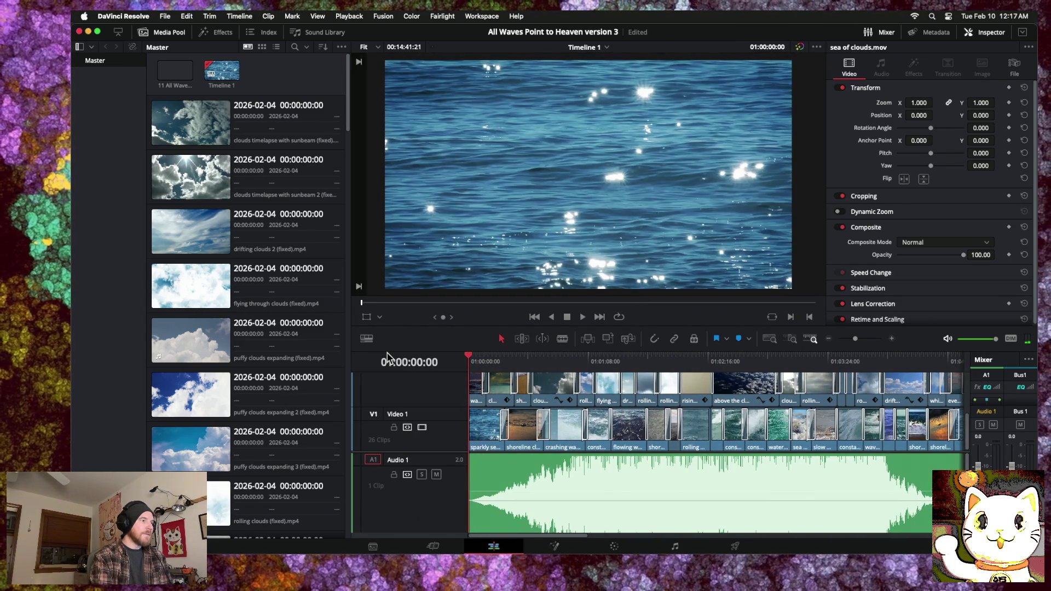
{"action": "key", "text": "space"}
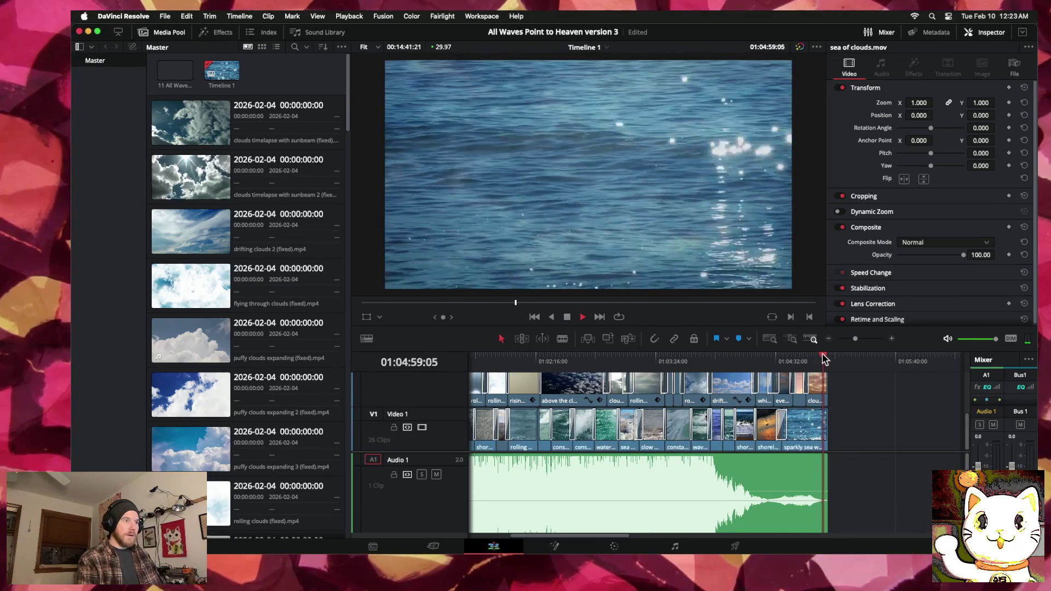
{"action": "key", "text": "space"}
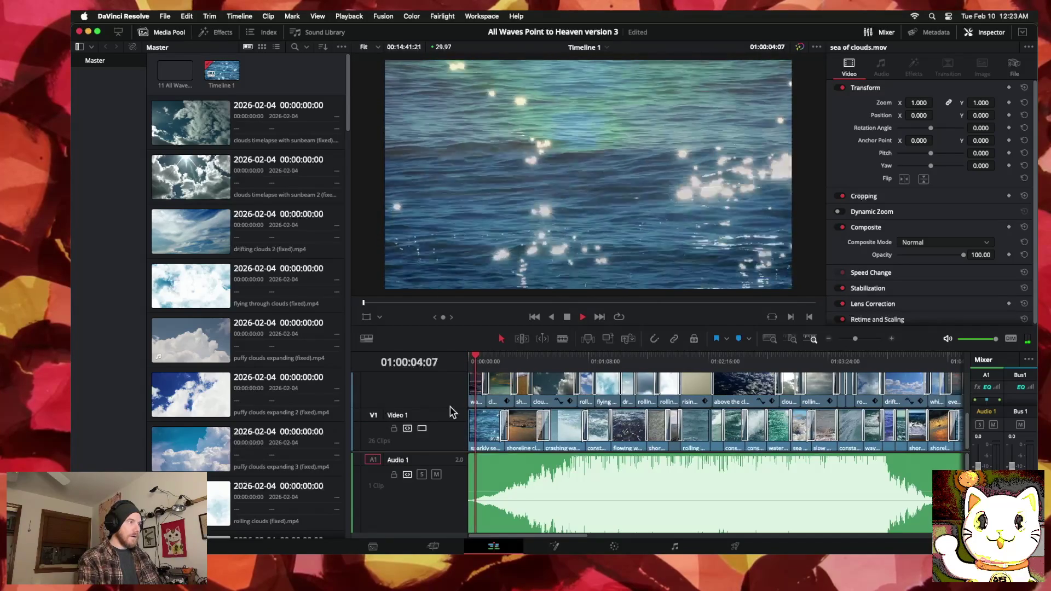
Step: Enlarge the wave and Video 2 cloud tracks to reveal Video 3, and zoom the timeline out
{"action": "left_click_drag", "start_coordinate": [452, 408], "coordinate": [454, 396]}
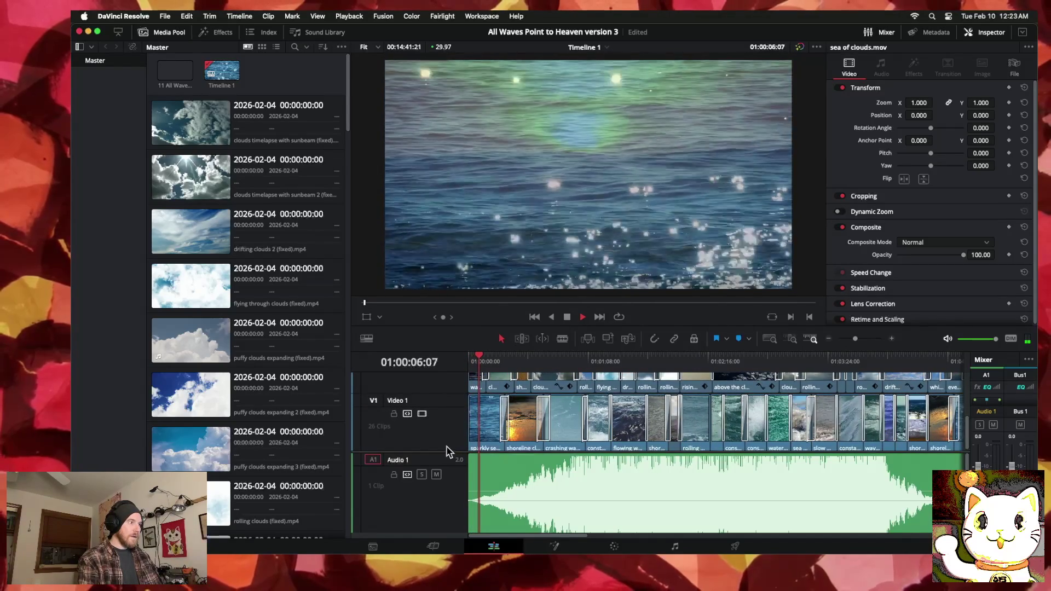
{"action": "left_click_drag", "start_coordinate": [455, 394], "coordinate": [459, 410]}
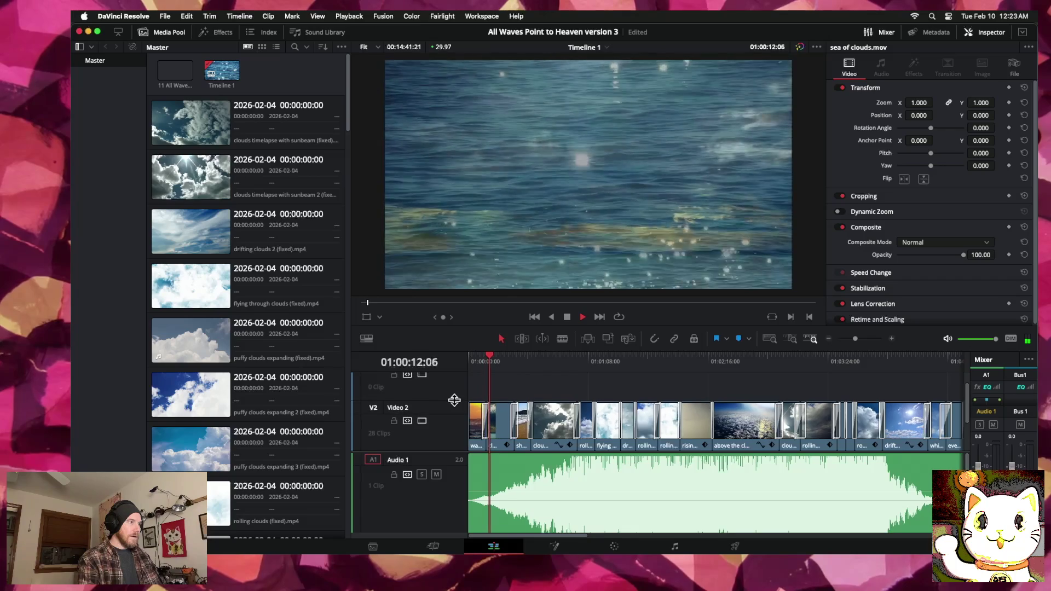
{"action": "left_click_drag", "start_coordinate": [454, 379], "coordinate": [459, 407]}
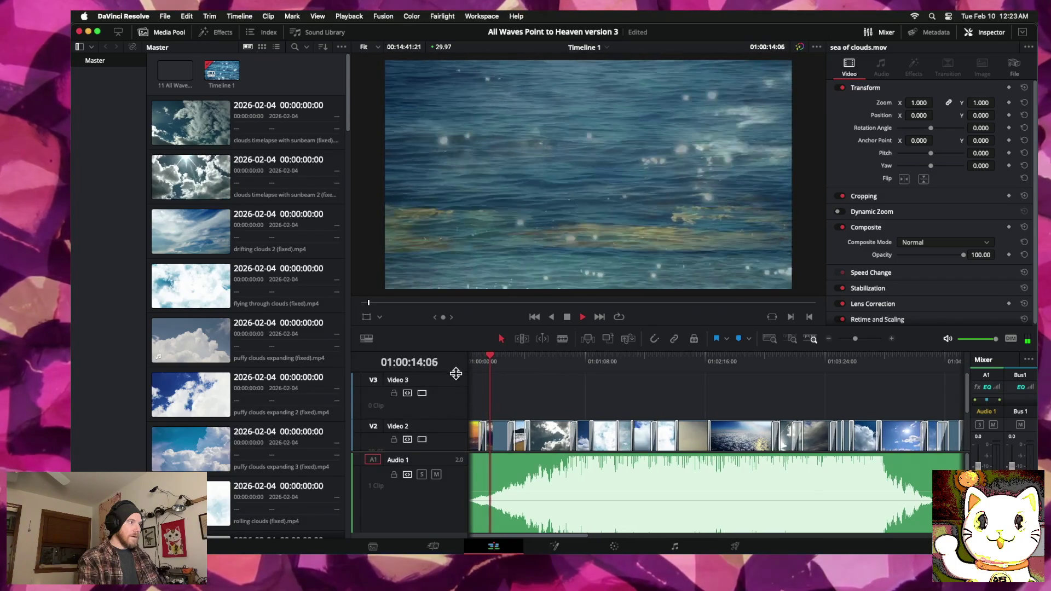
{"action": "left_click", "coordinate": [829, 339]}
{"action": "left_click", "coordinate": [829, 339]}
{"action": "scroll", "coordinate": [672, 419], "scroll_direction": "down", "scroll_amount": 2}
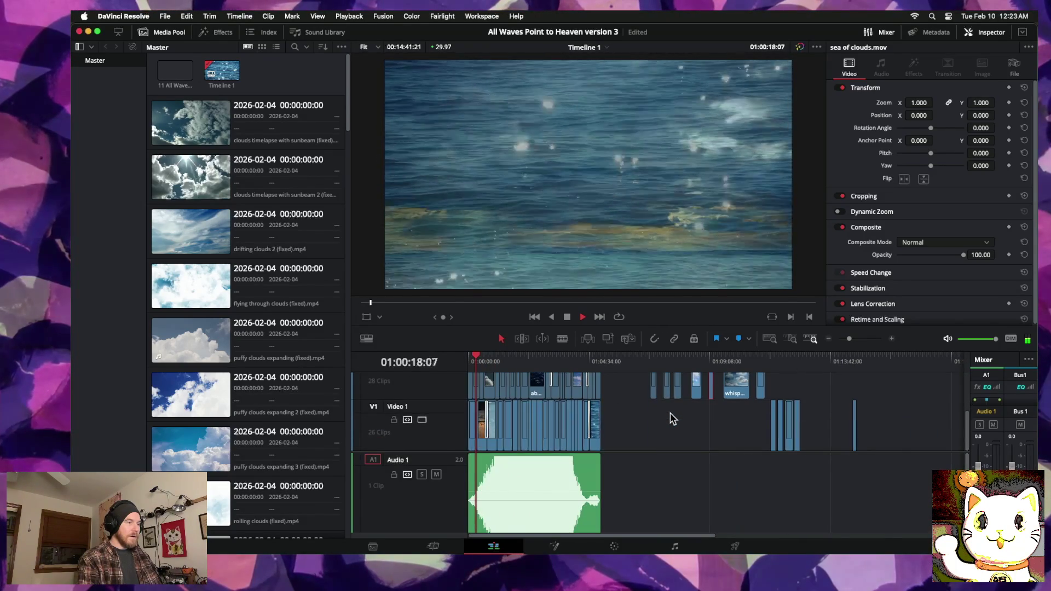
{"action": "scroll", "coordinate": [672, 419], "scroll_direction": "up", "scroll_amount": 2}
{"action": "scroll", "coordinate": [672, 419], "scroll_direction": "down", "scroll_amount": 2}
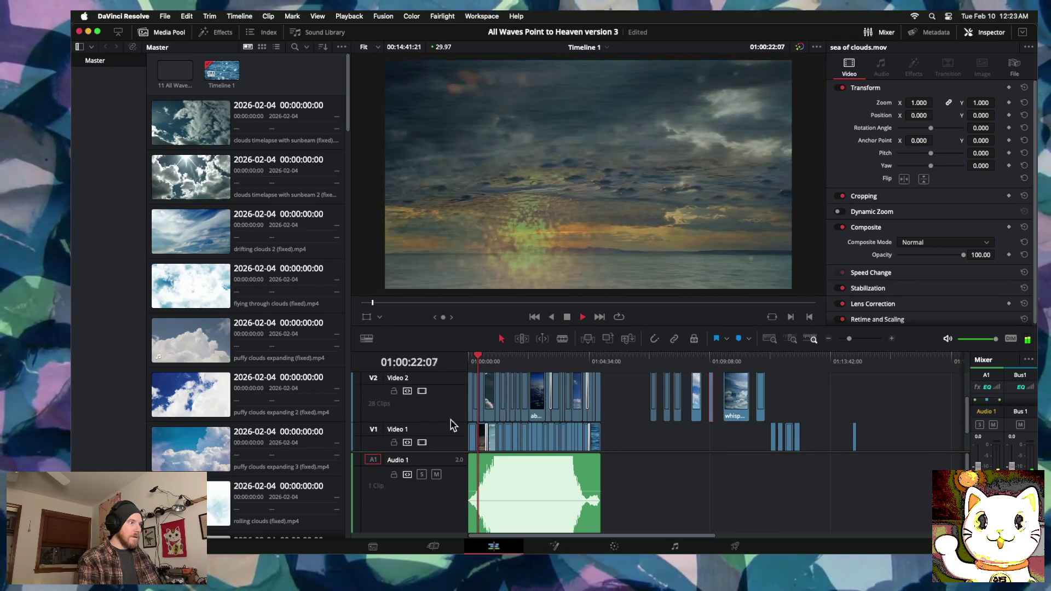
Step: Fine-tune track heights by shortening Video 2 and Video 3, then zoom back in
{"action": "left_click_drag", "start_coordinate": [453, 422], "coordinate": [451, 437]}
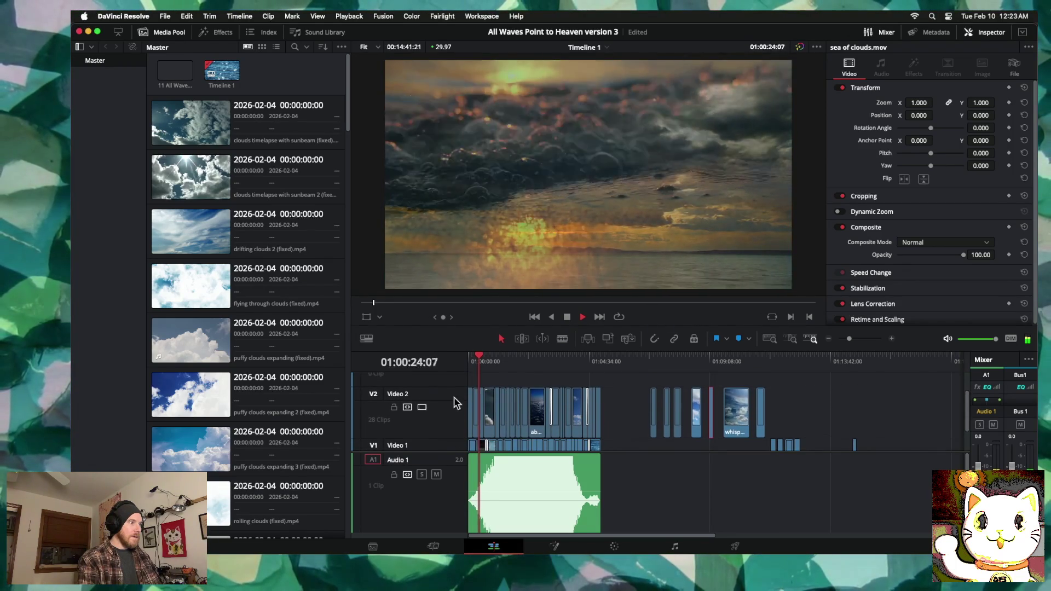
{"action": "left_click_drag", "start_coordinate": [454, 388], "coordinate": [455, 403]}
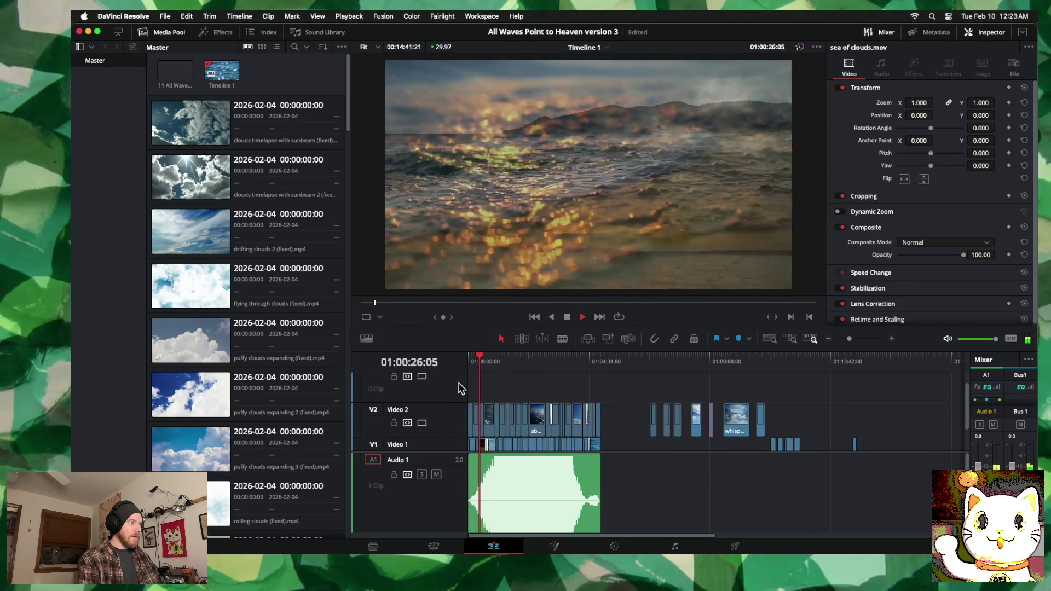
{"action": "scroll", "coordinate": [460, 388], "scroll_direction": "up", "scroll_amount": 1}
{"action": "left_click_drag", "start_coordinate": [455, 373], "coordinate": [454, 377]}
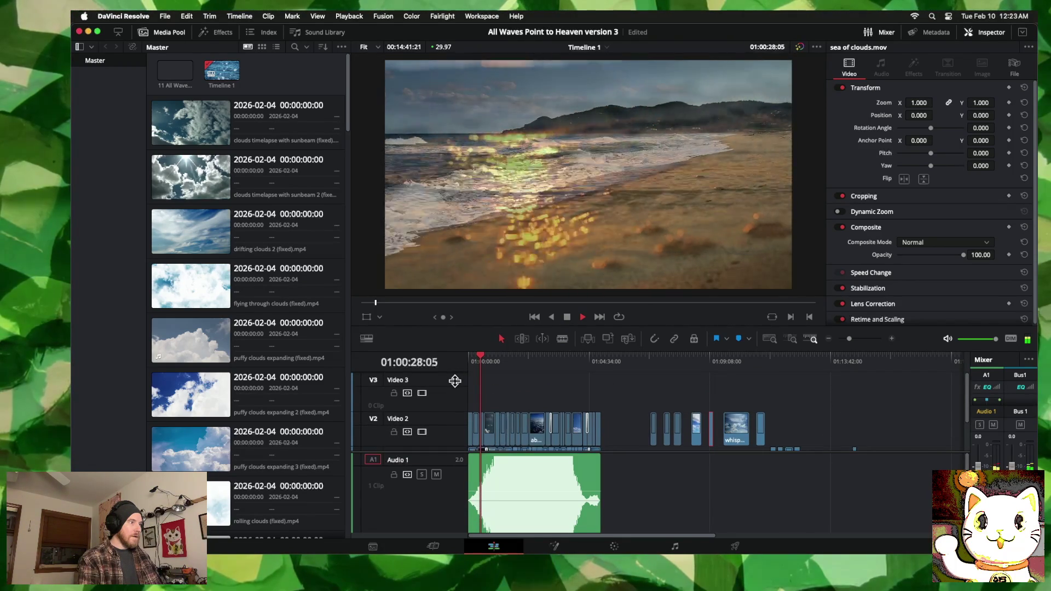
{"action": "scroll", "coordinate": [467, 396], "scroll_direction": "down", "scroll_amount": 2}
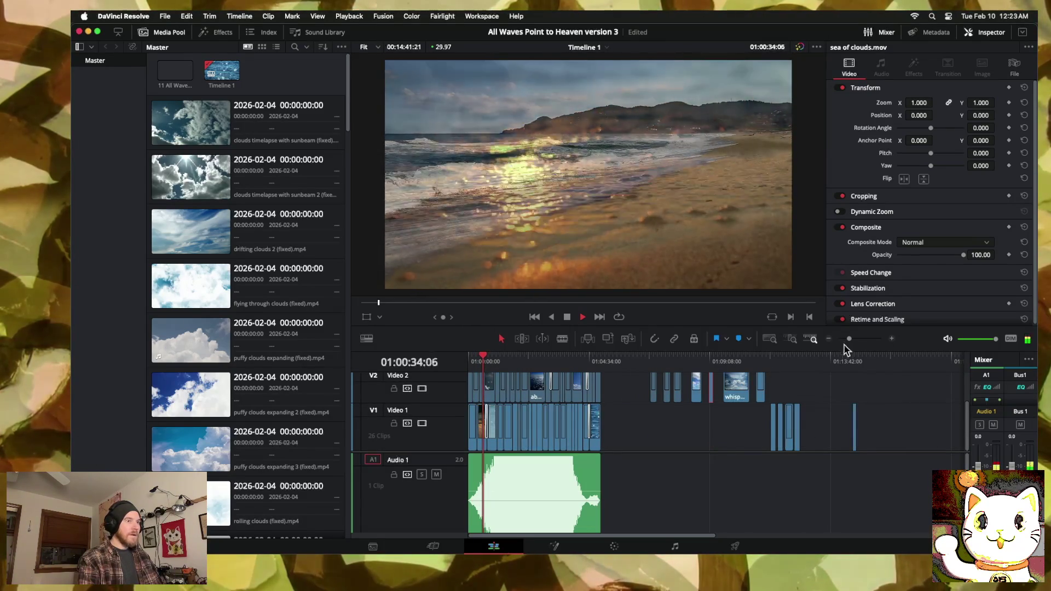
{"action": "left_click", "coordinate": [891, 338]}
{"action": "left_click", "coordinate": [891, 338]}
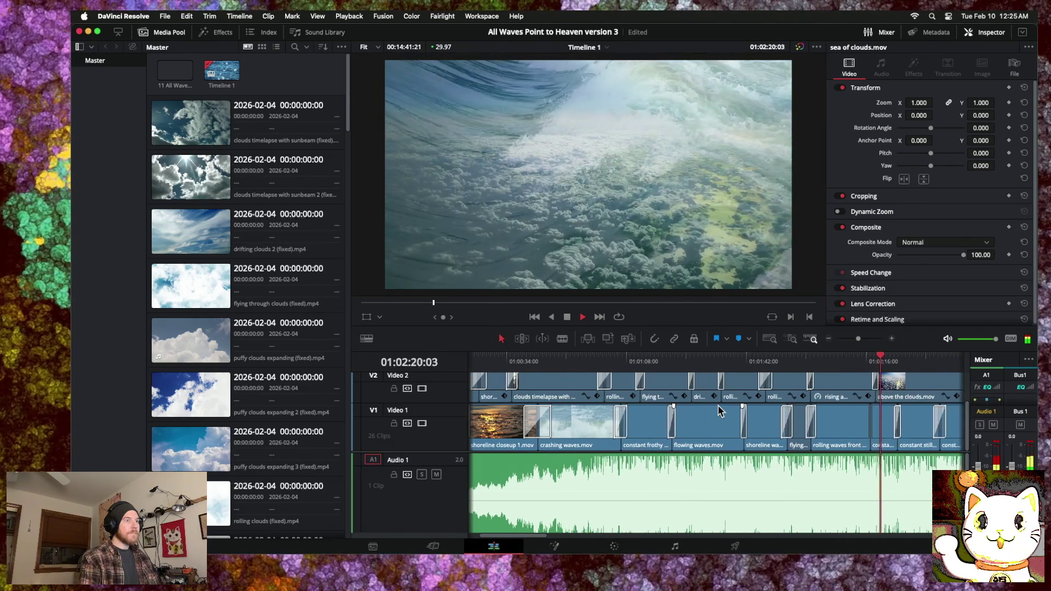
Step: Move the cut into constant still wave 1 later and give it a cross dissolve of about 3.4 seconds
{"action": "key", "text": "space"}
{"action": "scroll", "coordinate": [816, 412], "scroll_direction": "right", "scroll_amount": 3}
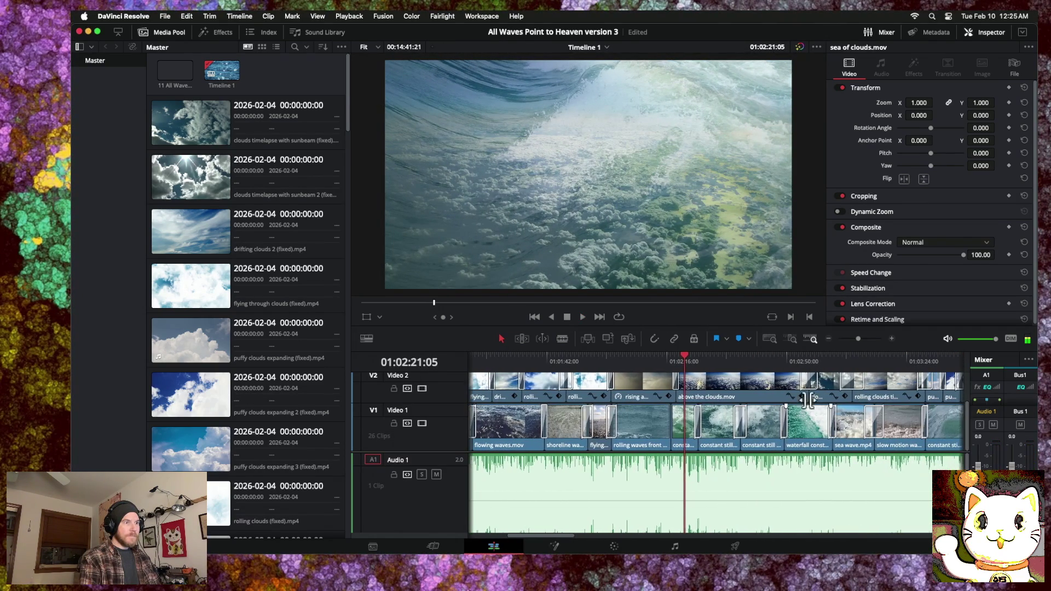
{"action": "left_click", "coordinate": [673, 357]}
{"action": "key", "text": "space"}
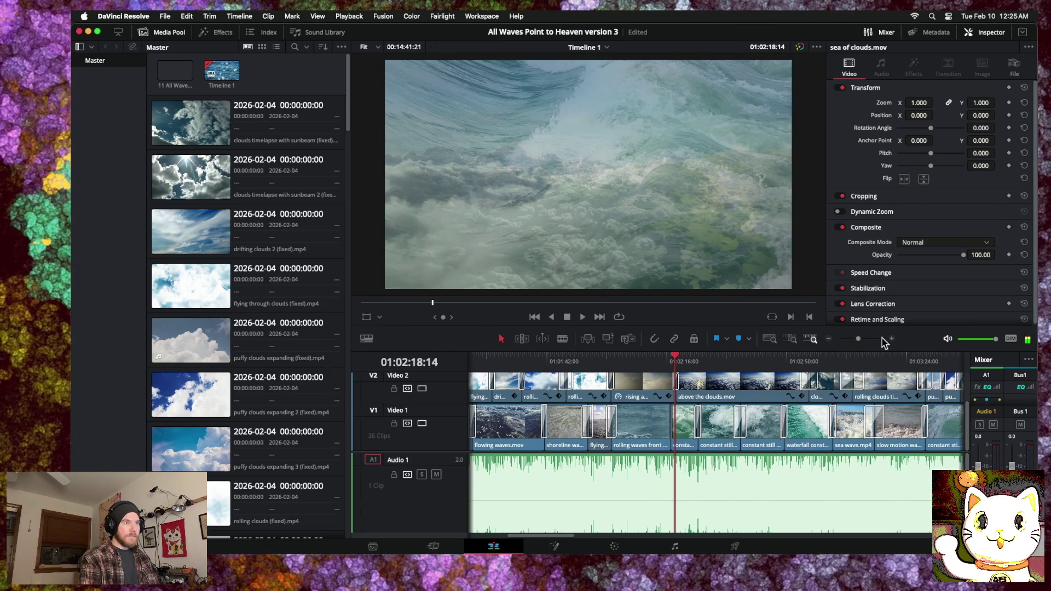
{"action": "left_click", "coordinate": [891, 339]}
{"action": "left_click", "coordinate": [891, 339]}
{"action": "left_click_drag", "start_coordinate": [679, 428], "coordinate": [720, 428]}
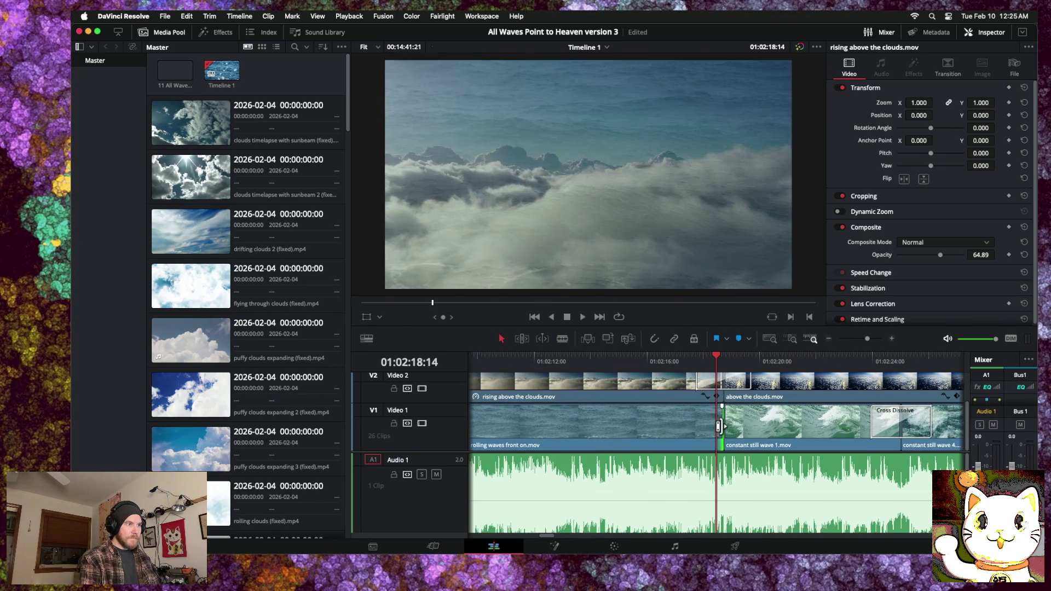
{"action": "right_click", "coordinate": [723, 426]}
{"action": "left_click", "coordinate": [738, 464]}
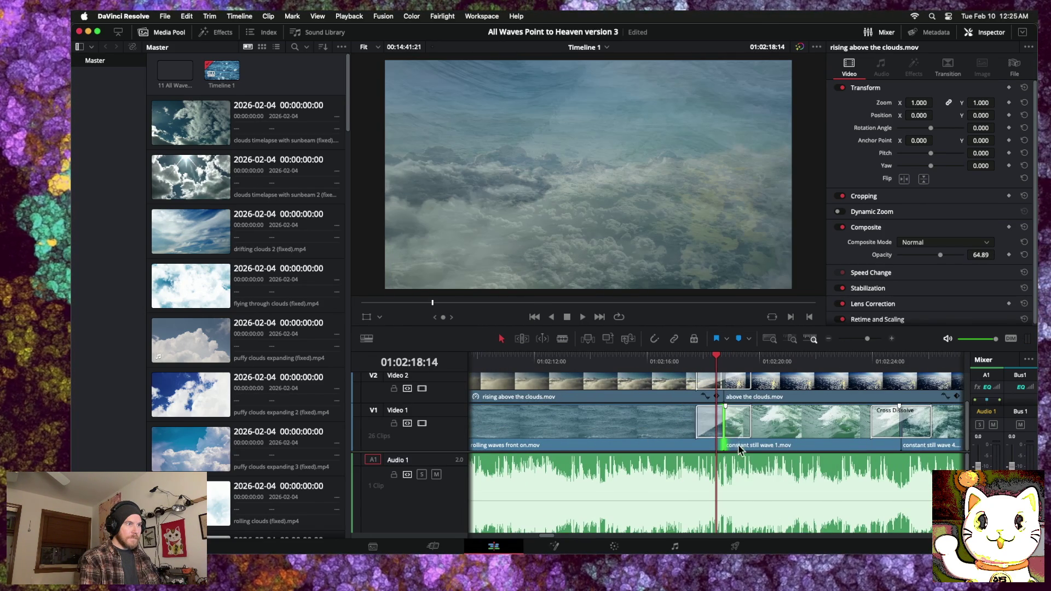
{"action": "left_click_drag", "start_coordinate": [705, 419], "coordinate": [679, 420]}
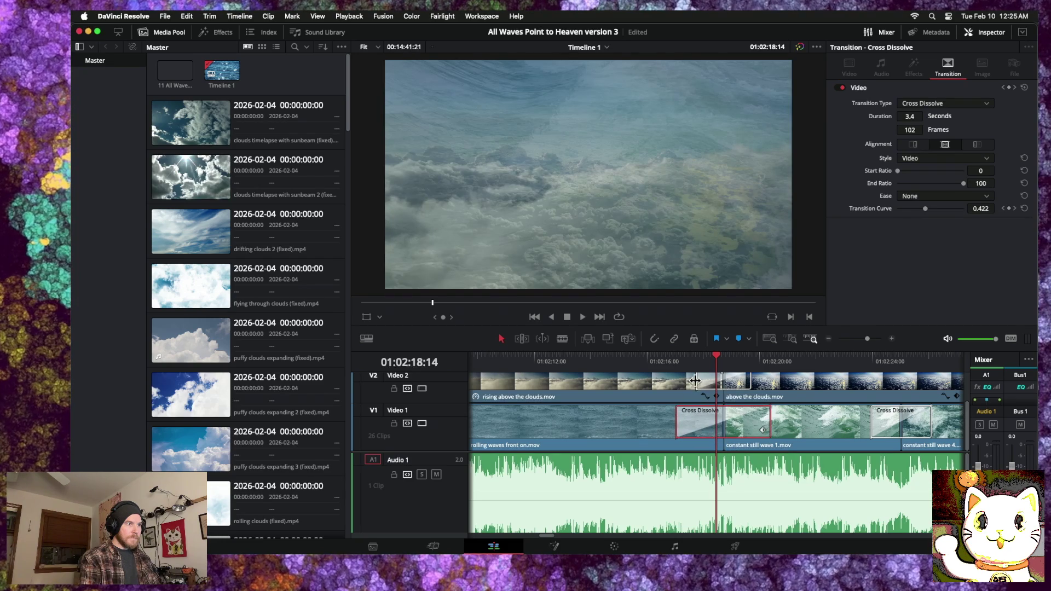
Step: Add a cross dissolve at the cut between the two cloud clips on Video 2
{"action": "key", "text": "super+t"}
{"action": "left_click", "coordinate": [596, 359]}
{"action": "key", "text": "space"}
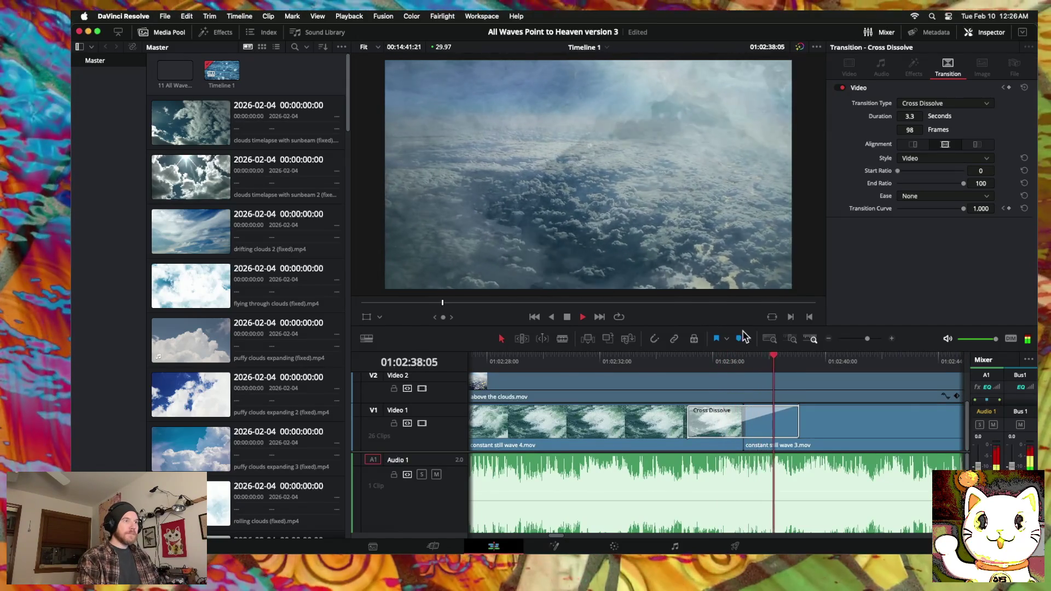
{"action": "left_click", "coordinate": [828, 339]}
{"action": "left_click", "coordinate": [828, 340]}
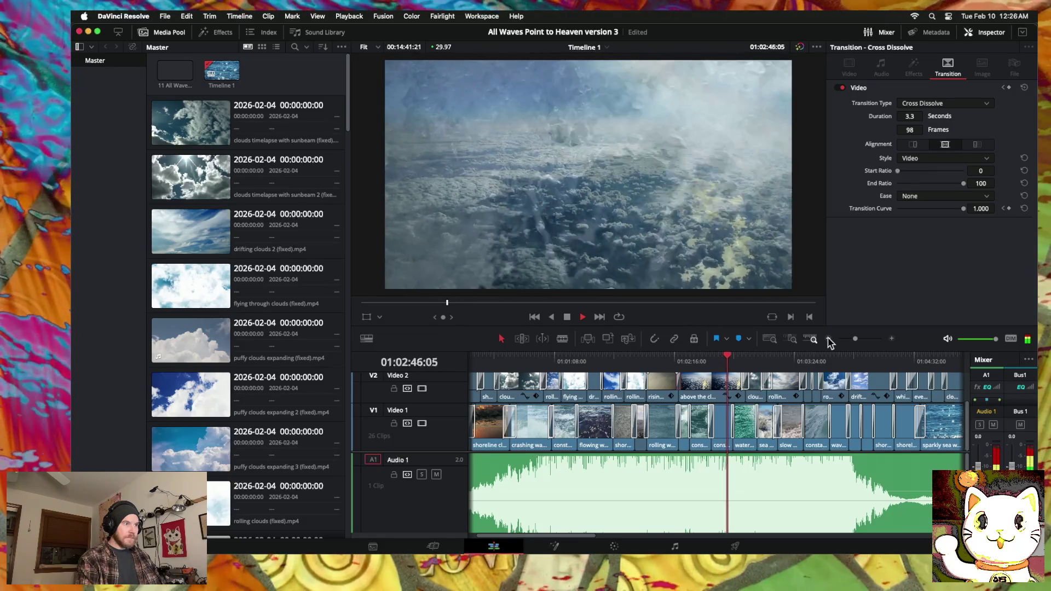
Step: Change the sea of clouds clip's speed to 50%
{"action": "key", "text": "space"}
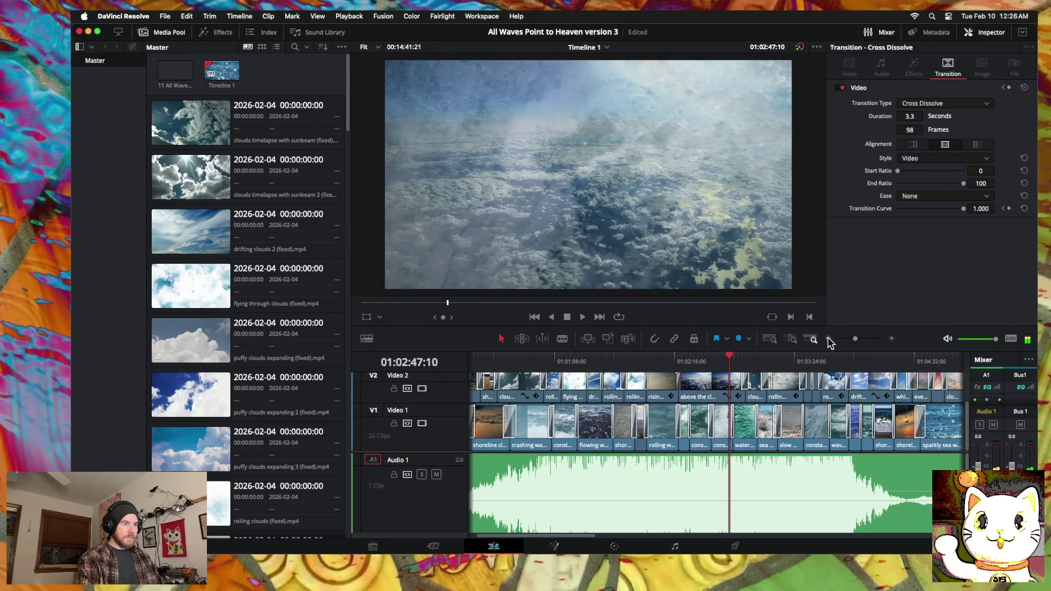
{"action": "scroll", "coordinate": [799, 401], "scroll_direction": "right", "scroll_amount": 15}
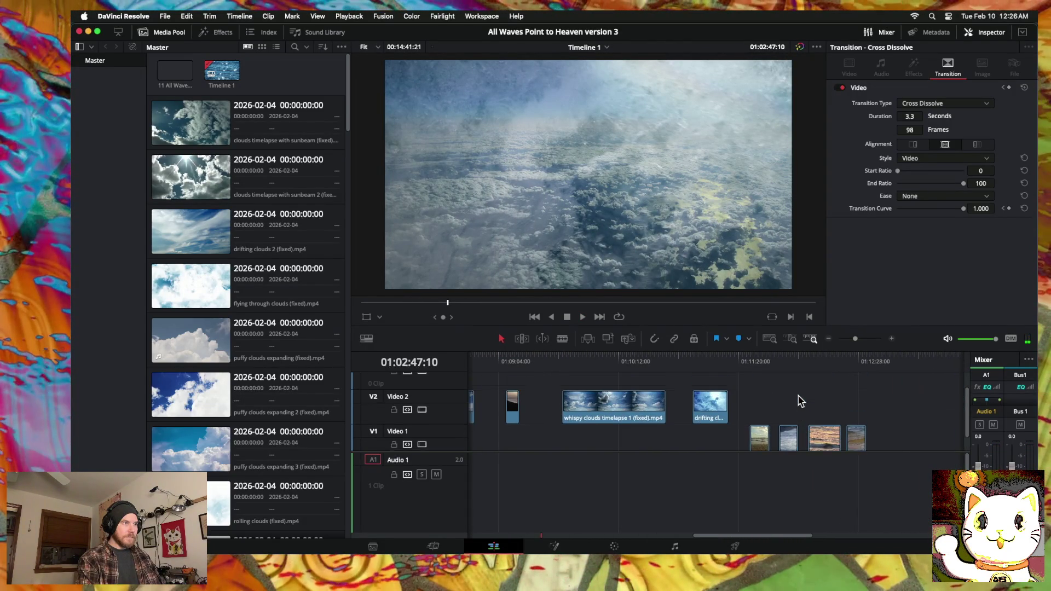
{"action": "scroll", "coordinate": [799, 401], "scroll_direction": "down", "scroll_amount": 1}
{"action": "scroll", "coordinate": [608, 396], "scroll_direction": "left", "scroll_amount": 4}
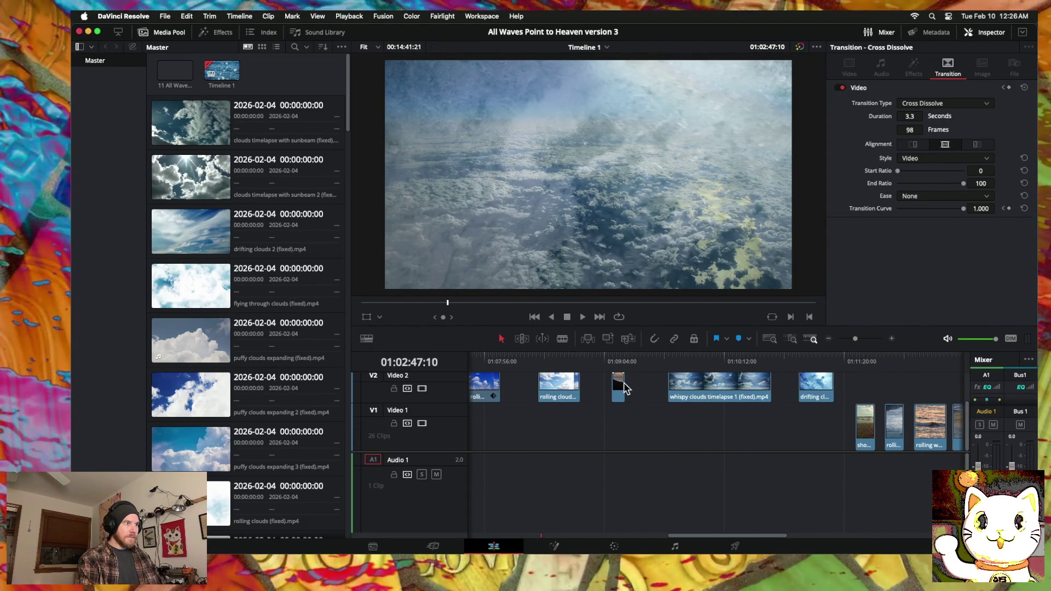
{"action": "right_click", "coordinate": [617, 387]}
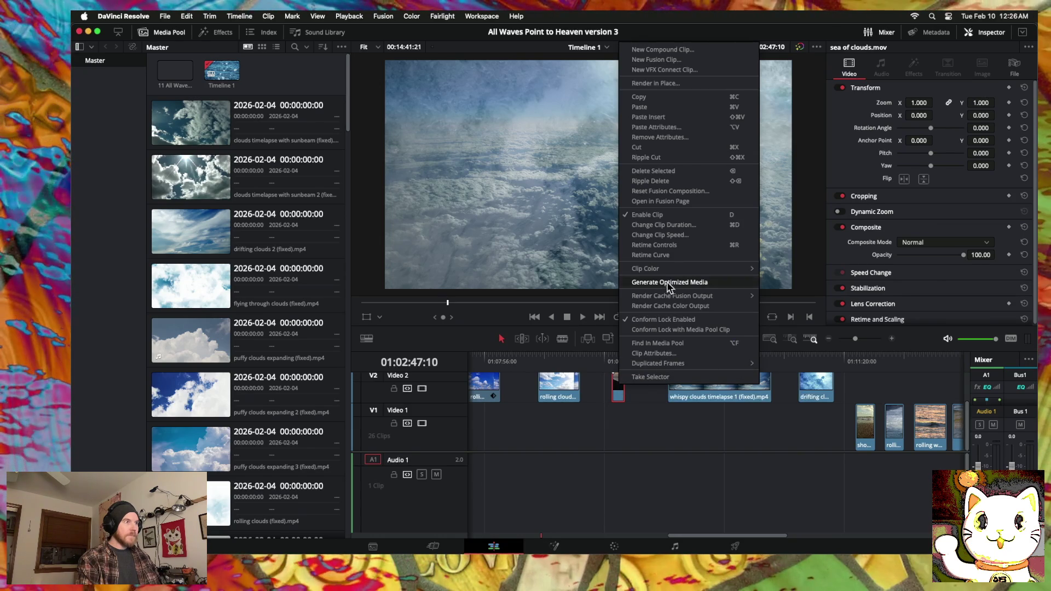
{"action": "left_click", "coordinate": [661, 236]}
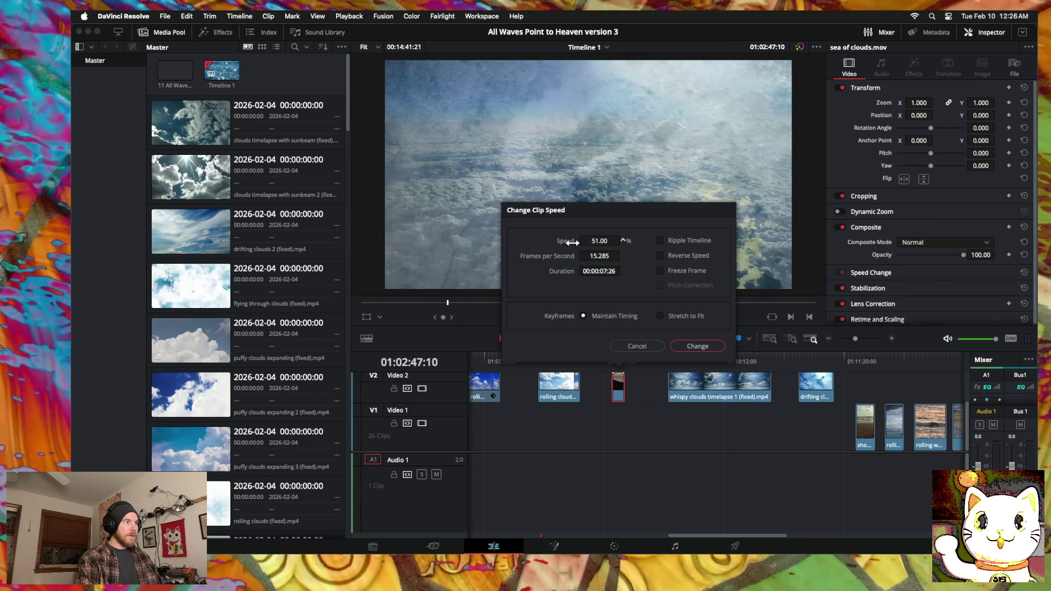
{"action": "left_click", "coordinate": [693, 348]}
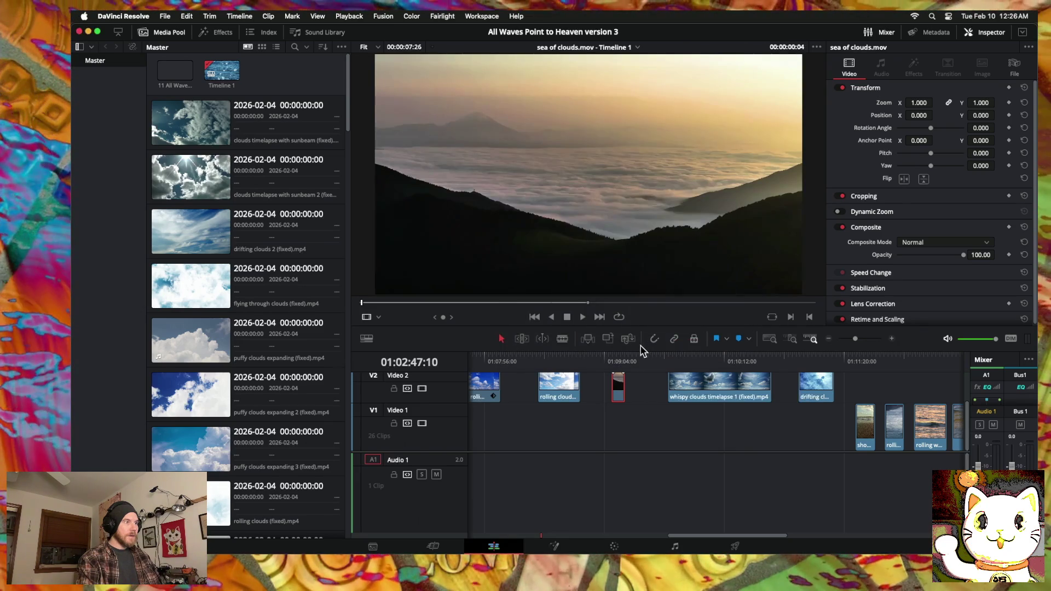
Step: Drag both edges of the slowed sea of clouds clip to lengthen it
{"action": "left_click", "coordinate": [623, 387]}
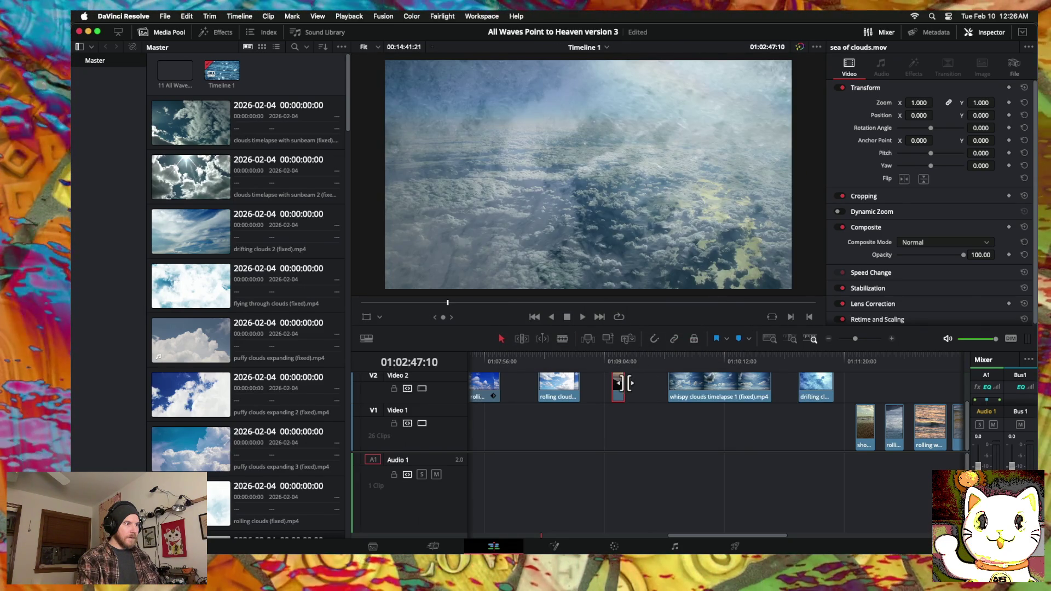
{"action": "left_click_drag", "start_coordinate": [624, 386], "coordinate": [639, 388]}
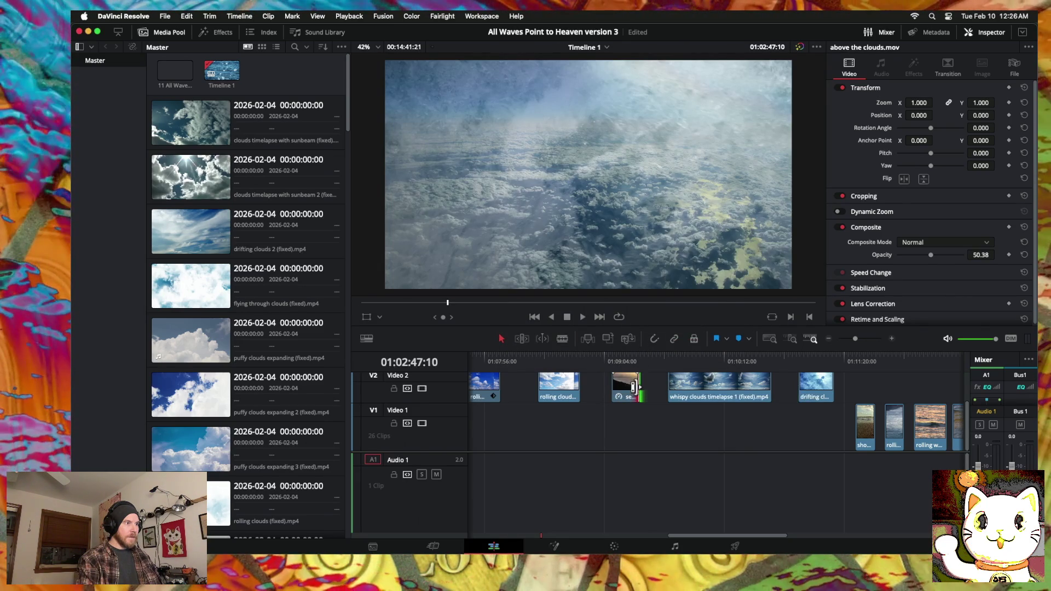
{"action": "scroll", "coordinate": [634, 388], "scroll_direction": "left", "scroll_amount": 5}
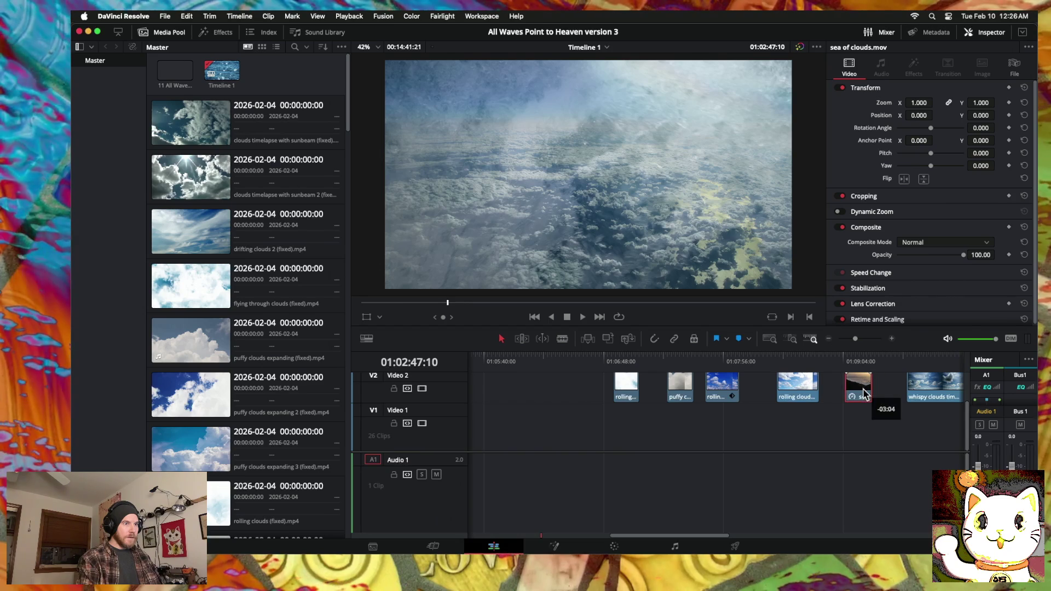
{"action": "mouse_move", "coordinate": [849, 388]}
{"action": "left_mouse_down"}
{"action": "mouse_move", "coordinate": [587, 403]}
{"action": "mouse_move", "coordinate": [757, 400]}
{"action": "left_mouse_up"}
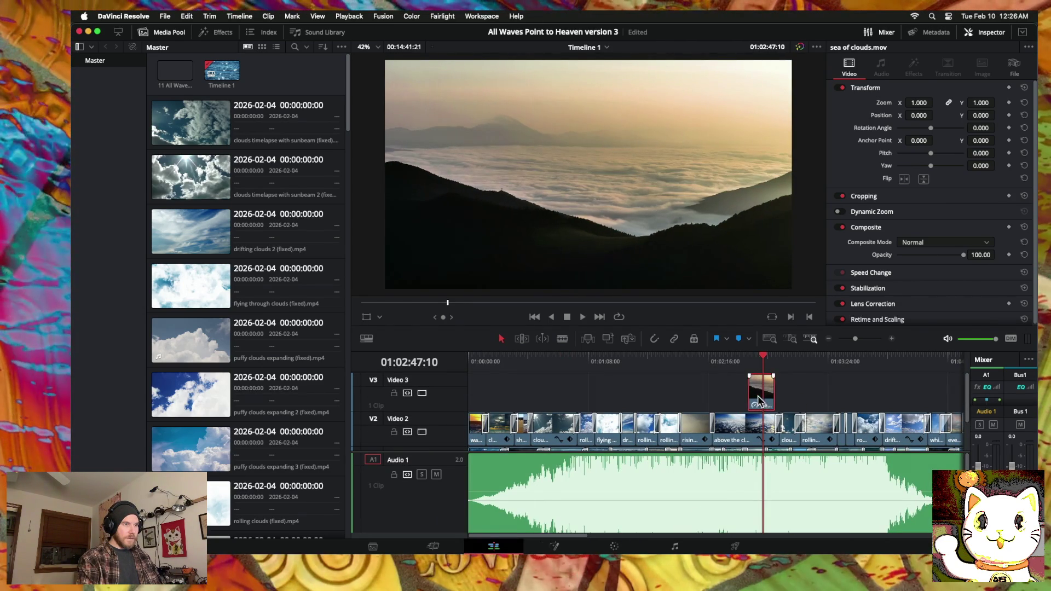
Step: Place sea of clouds on Video 2 after above the clouds, trim its start, and review
{"action": "left_click", "coordinate": [892, 338]}
{"action": "mouse_move", "coordinate": [742, 408]}
{"action": "left_mouse_down"}
{"action": "mouse_move", "coordinate": [774, 407]}
{"action": "mouse_move", "coordinate": [772, 428]}
{"action": "left_mouse_up"}
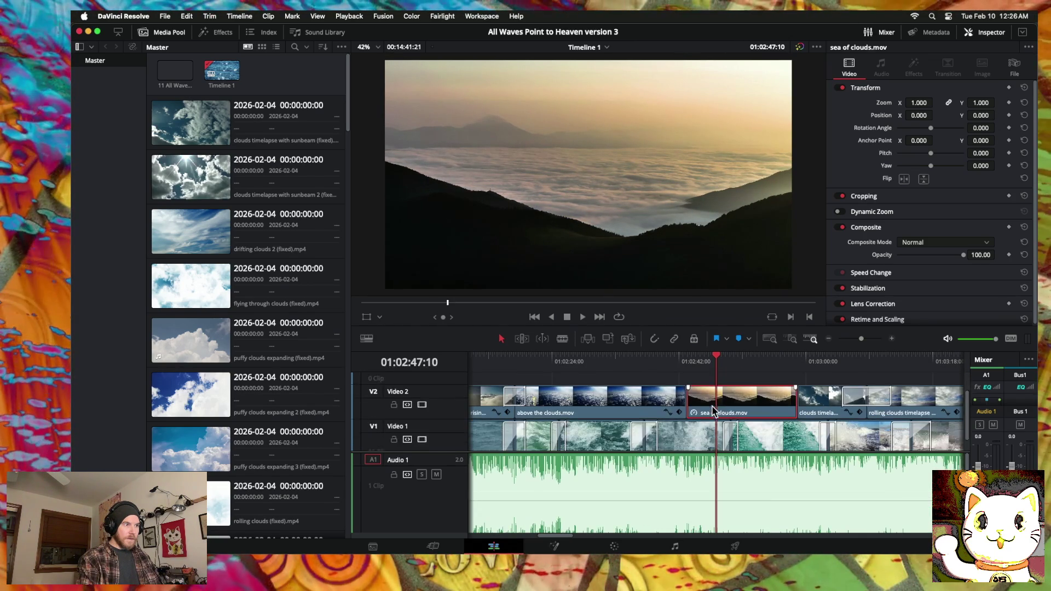
{"action": "mouse_move", "coordinate": [694, 393]}
{"action": "left_mouse_down"}
{"action": "mouse_move", "coordinate": [738, 386]}
{"action": "mouse_move", "coordinate": [717, 386]}
{"action": "left_mouse_up"}
{"action": "left_click", "coordinate": [663, 357]}
{"action": "left_click", "coordinate": [719, 359]}
{"action": "key", "text": "space"}
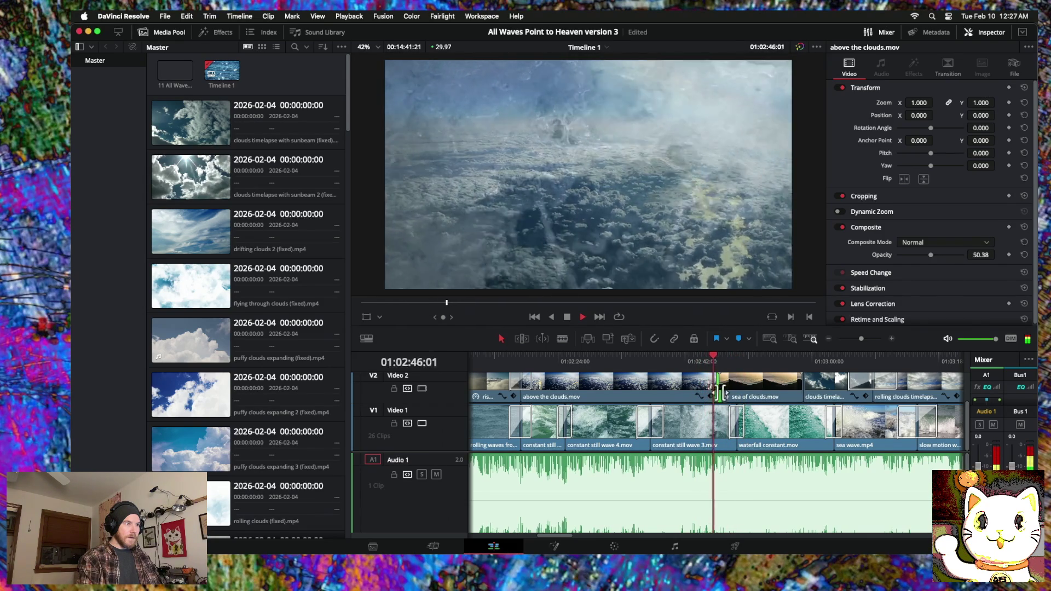
Step: Shift the above the clouds / sea of clouds cut and add a 4.4-second cross dissolve
{"action": "left_click_drag", "start_coordinate": [719, 389], "coordinate": [727, 389]}
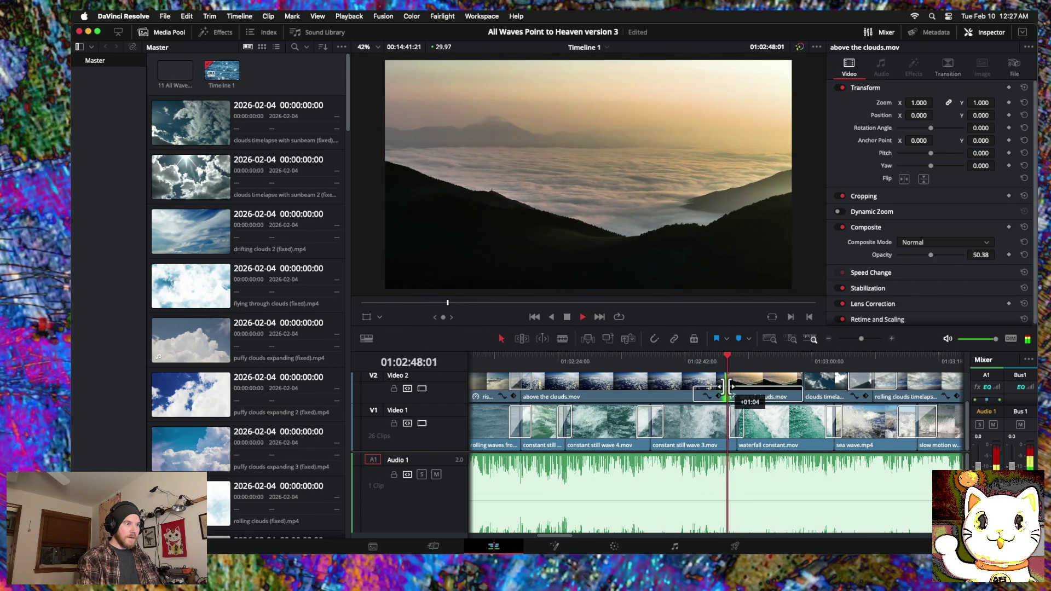
{"action": "right_click", "coordinate": [727, 389]}
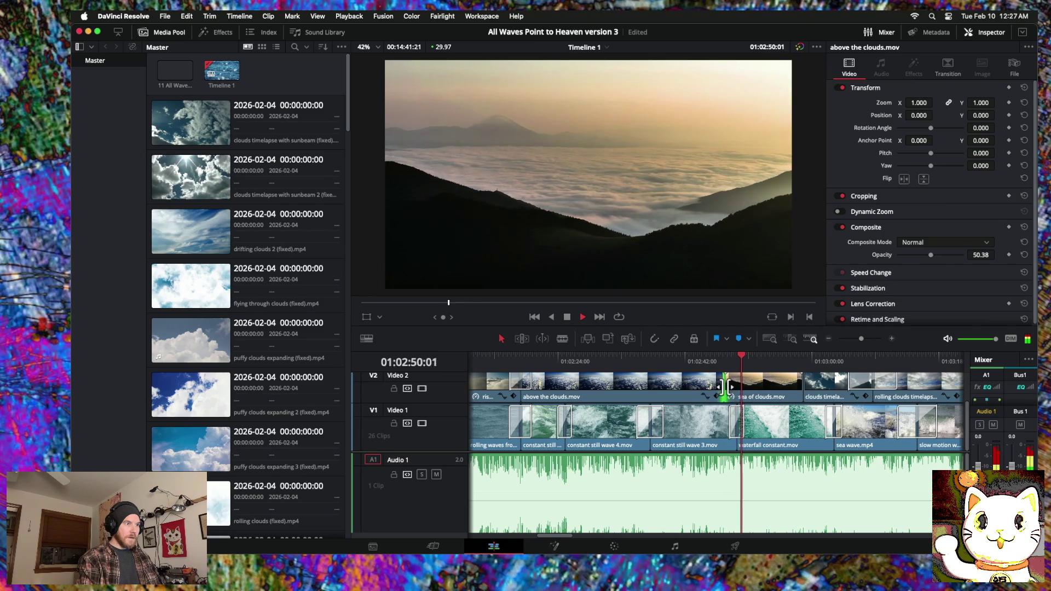
{"action": "left_click", "coordinate": [746, 426]}
{"action": "left_click", "coordinate": [727, 382]}
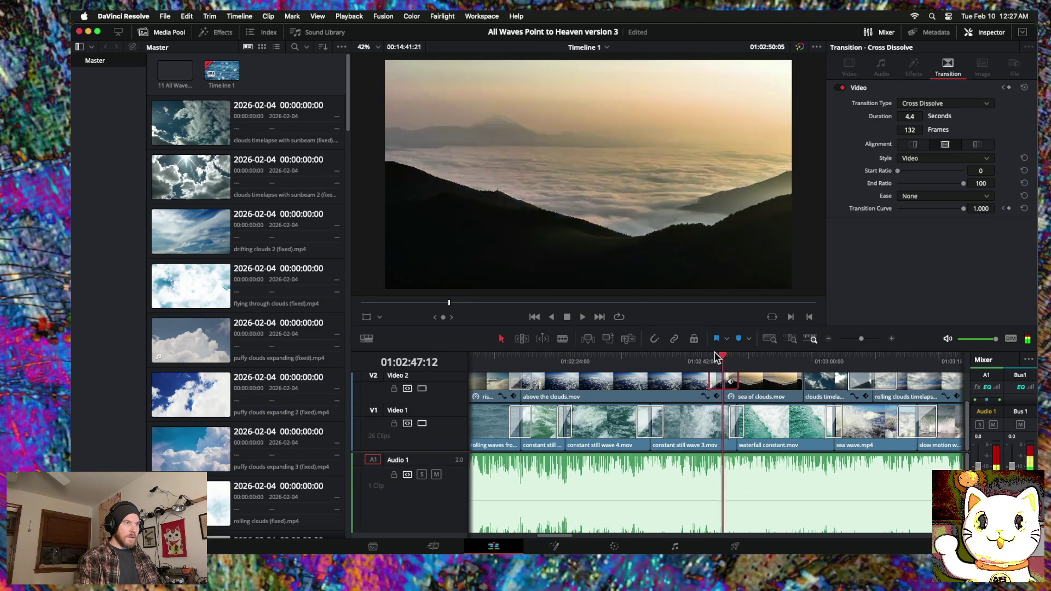
{"action": "left_click_drag", "start_coordinate": [772, 356], "coordinate": [701, 355]}
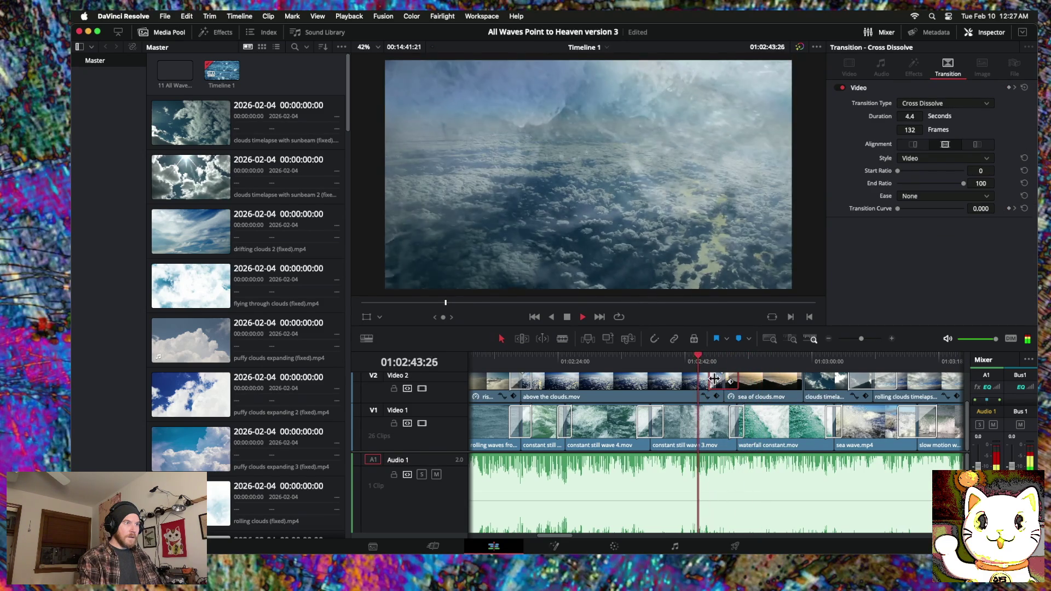
Step: Lower the sea of clouds clip's Composite Opacity to 49.62
{"action": "left_click", "coordinate": [753, 389]}
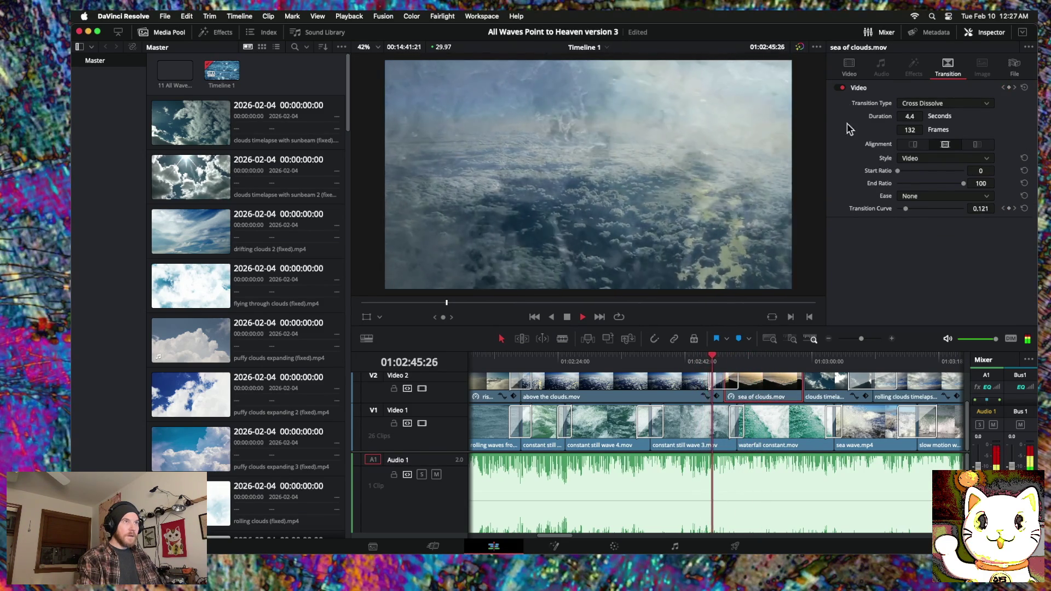
{"action": "left_click", "coordinate": [855, 66]}
{"action": "left_click_drag", "start_coordinate": [964, 255], "coordinate": [931, 256]}
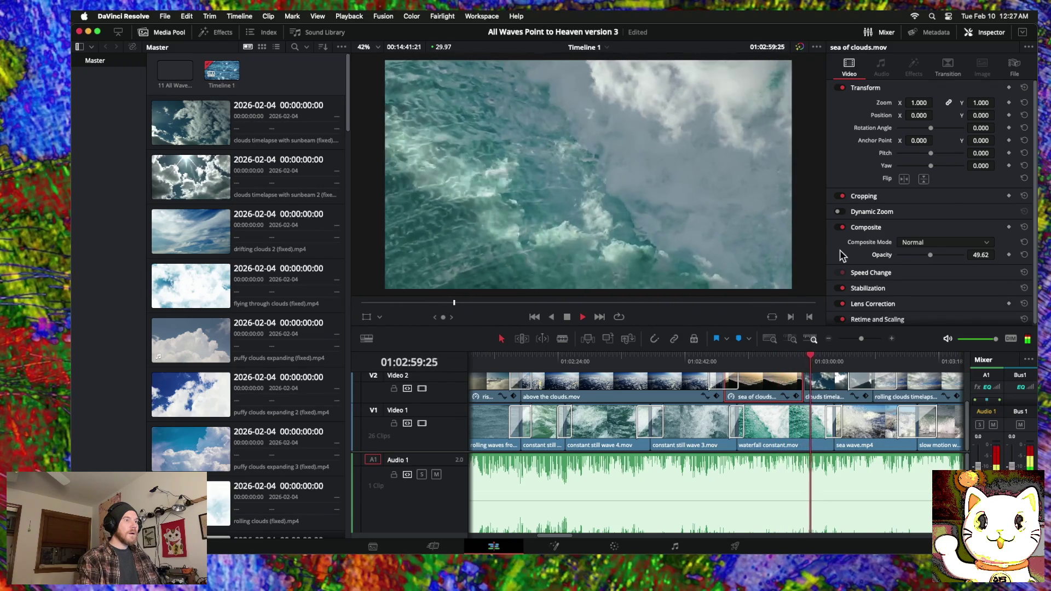
Step: Nudge the cut after sea of clouds earlier, add a 76-frame cross dissolve, and replay it
{"action": "left_click", "coordinate": [804, 383]}
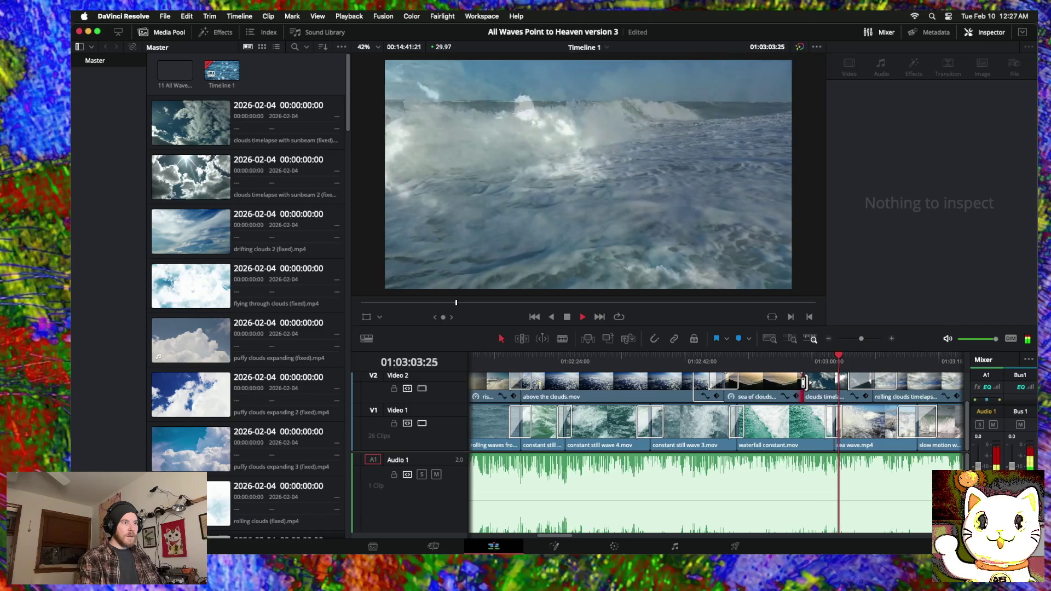
{"action": "left_click_drag", "start_coordinate": [805, 385], "coordinate": [795, 385]}
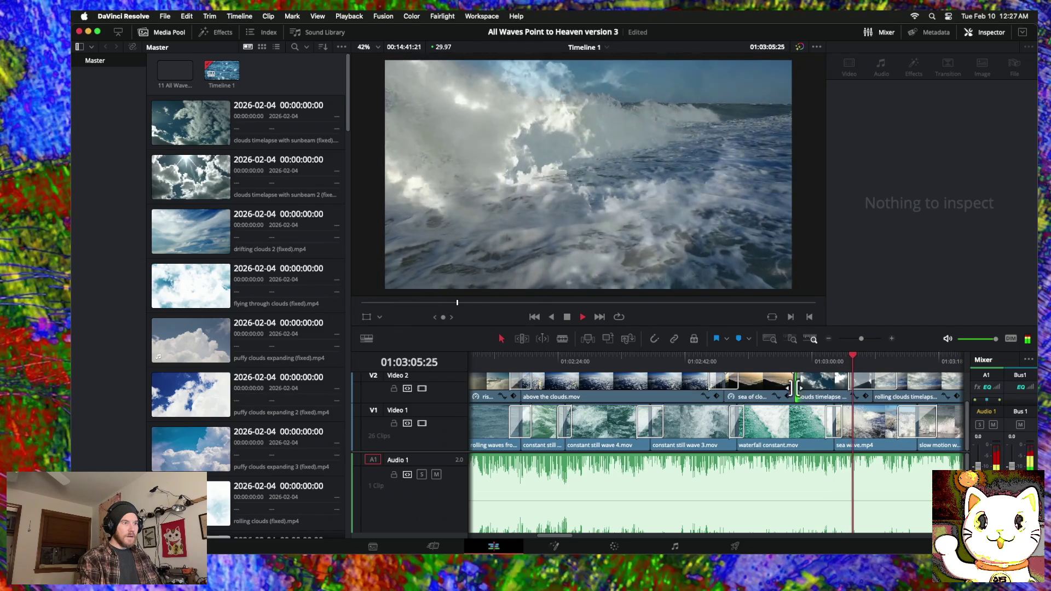
{"action": "right_click", "coordinate": [795, 389]}
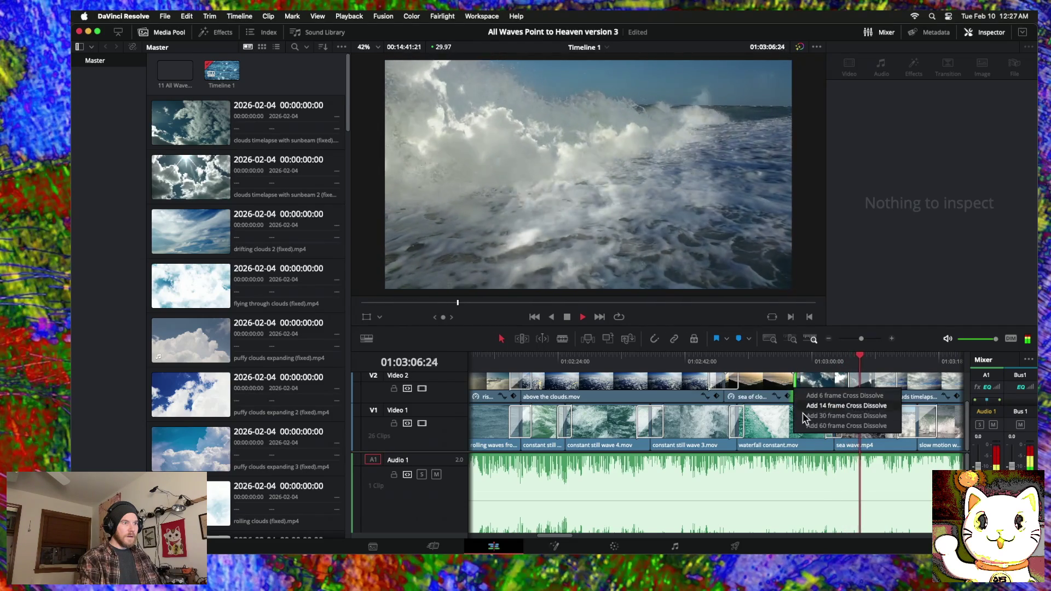
{"action": "left_click", "coordinate": [805, 416]}
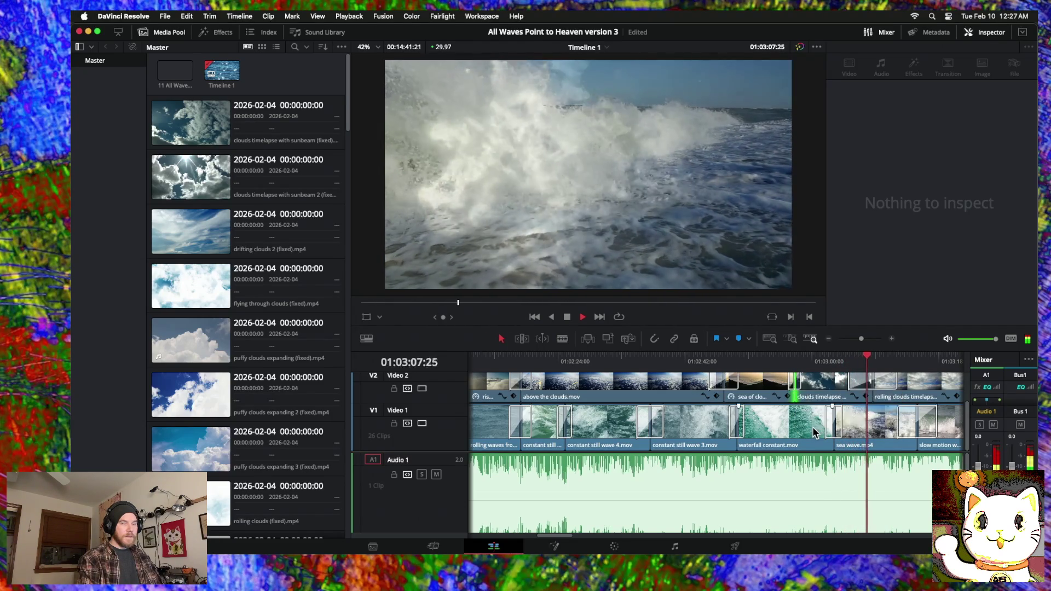
{"action": "left_click", "coordinate": [801, 380]}
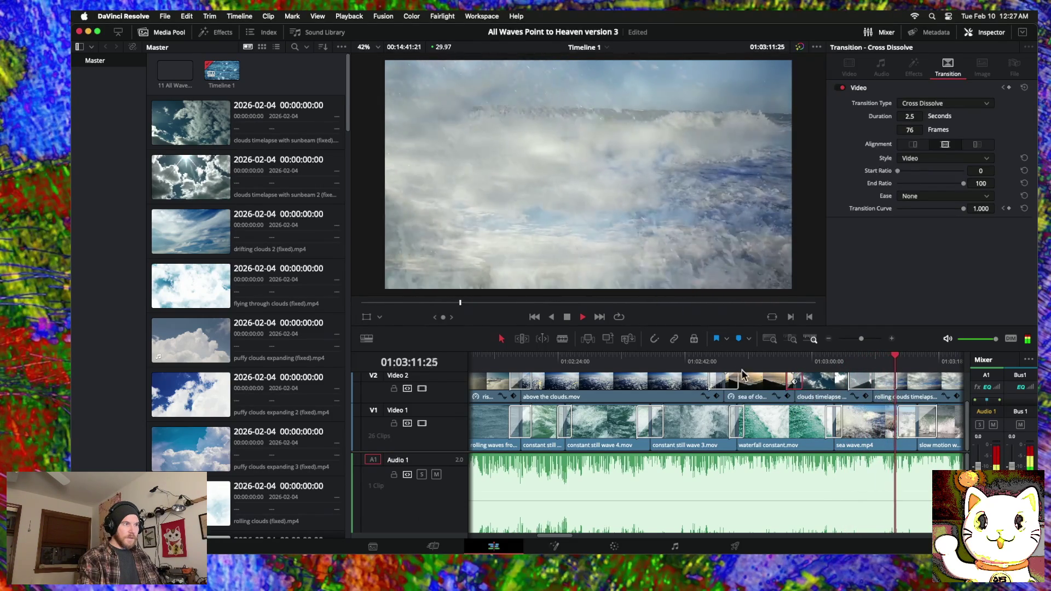
{"action": "left_click", "coordinate": [677, 357]}
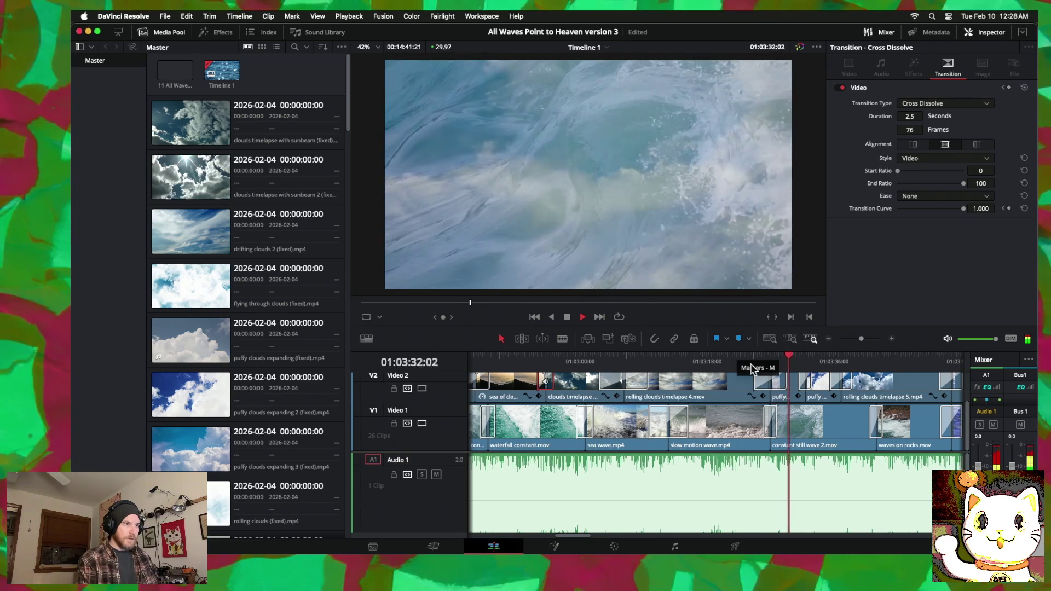
{"action": "left_click_drag", "start_coordinate": [771, 385], "coordinate": [739, 385]}
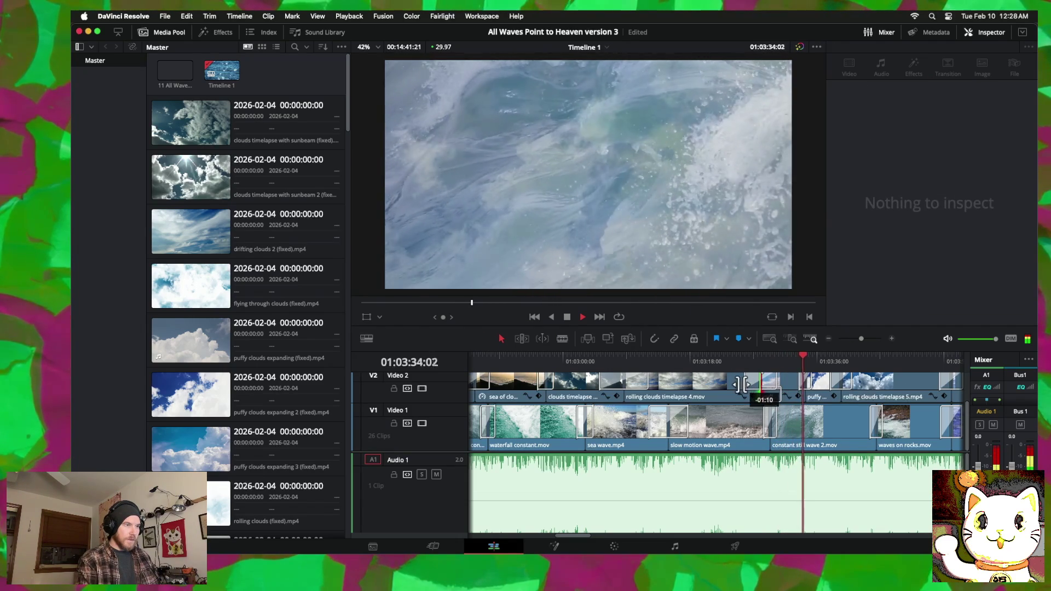
Step: Shorten the end of the puffy clouds expanding 3 clip on Video 2
{"action": "left_click_drag", "start_coordinate": [801, 390], "coordinate": [781, 397]}
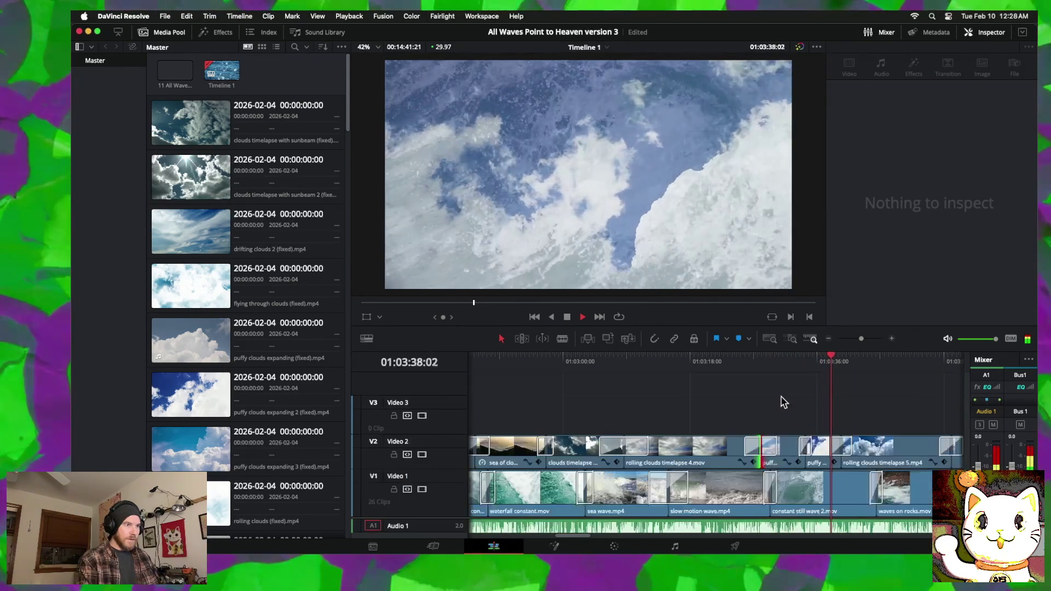
{"action": "left_click", "coordinate": [784, 454]}
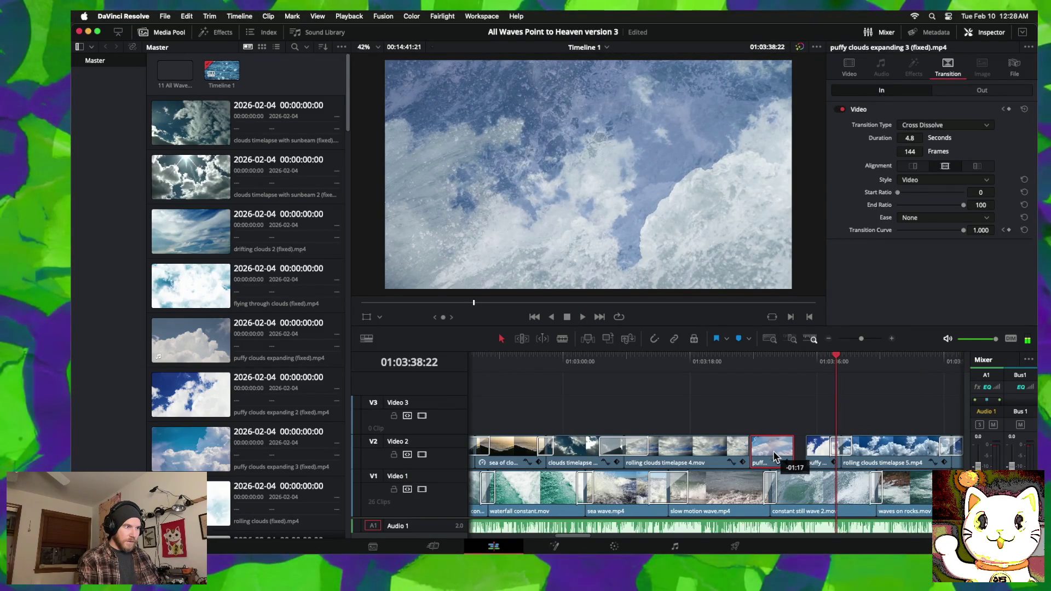
{"action": "left_click", "coordinate": [774, 456]}
{"action": "mouse_move", "coordinate": [793, 455]}
{"action": "left_mouse_down"}
{"action": "mouse_move", "coordinate": [809, 453]}
{"action": "mouse_move", "coordinate": [801, 453]}
{"action": "left_mouse_up"}
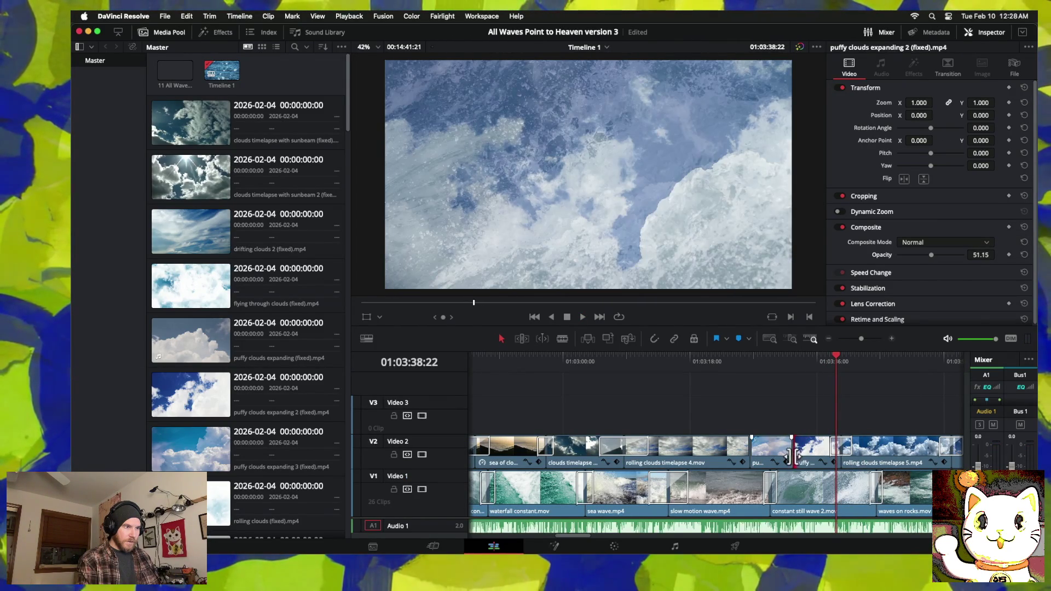
Step: Try a cross dissolve at the cut after the puffy clouds clip, then cancel it
{"action": "left_click", "coordinate": [796, 457]}
{"action": "right_click", "coordinate": [797, 460]}
{"action": "left_click", "coordinate": [817, 494]}
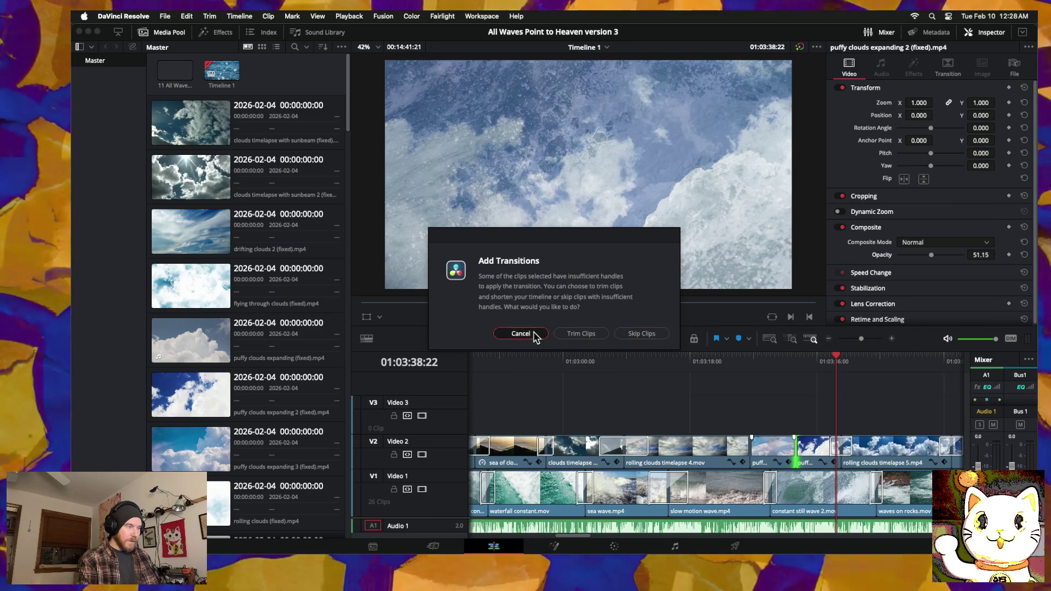
{"action": "left_click", "coordinate": [533, 334]}
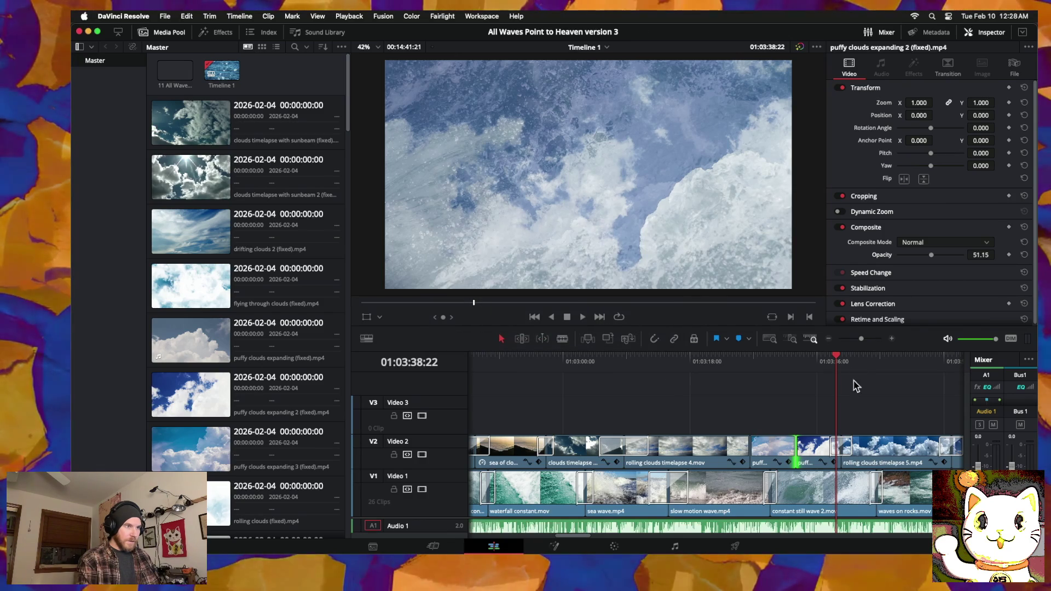
Step: Zoom in on the earlier cut and cross-dissolve rolling clouds timelapse 4 into puffy clouds expanding 3
{"action": "left_click_drag", "start_coordinate": [836, 359], "coordinate": [750, 360]}
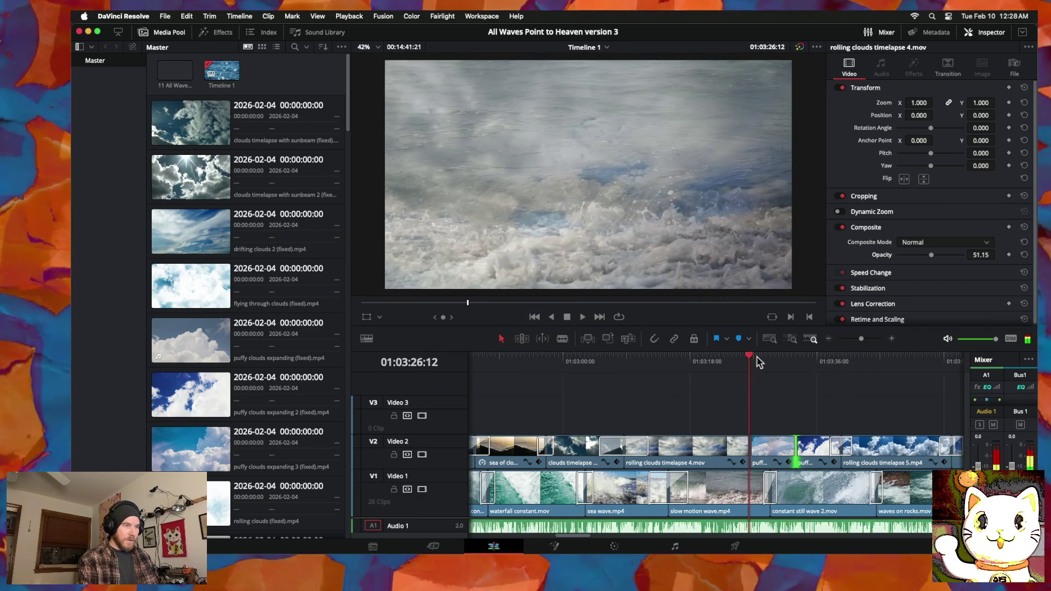
{"action": "left_click", "coordinate": [891, 338]}
{"action": "left_click", "coordinate": [891, 338]}
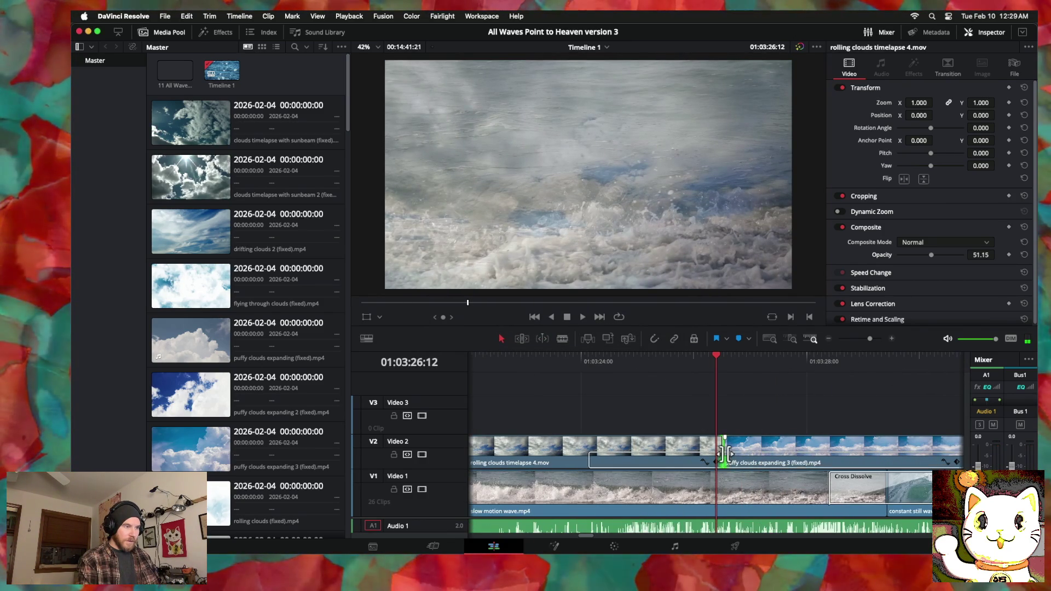
{"action": "right_click", "coordinate": [724, 453]}
{"action": "left_click", "coordinate": [741, 493]}
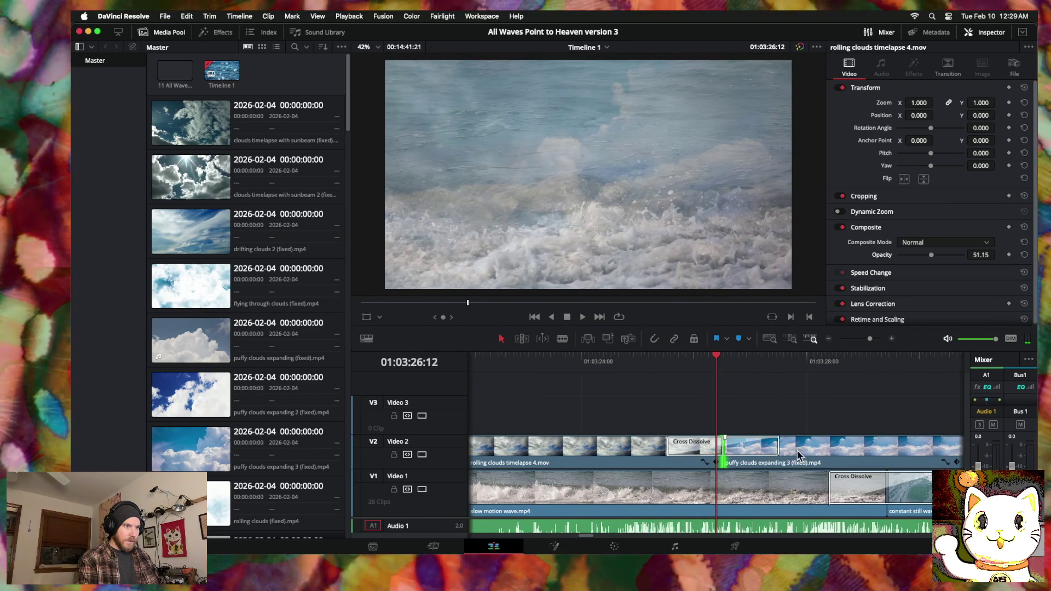
{"action": "scroll", "coordinate": [790, 455], "scroll_direction": "right", "scroll_amount": 10}
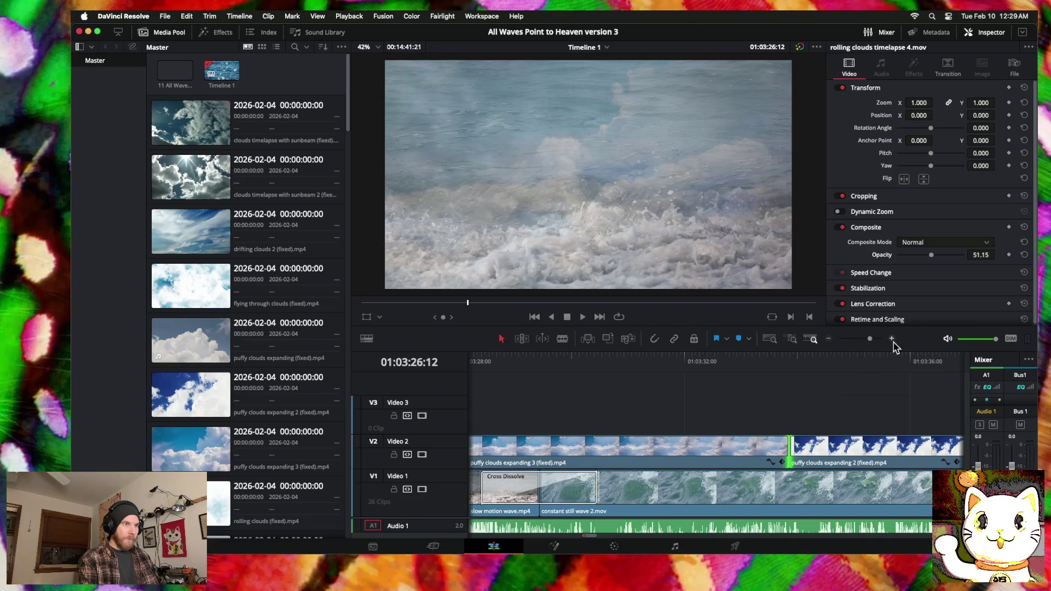
{"action": "left_click", "coordinate": [787, 365]}
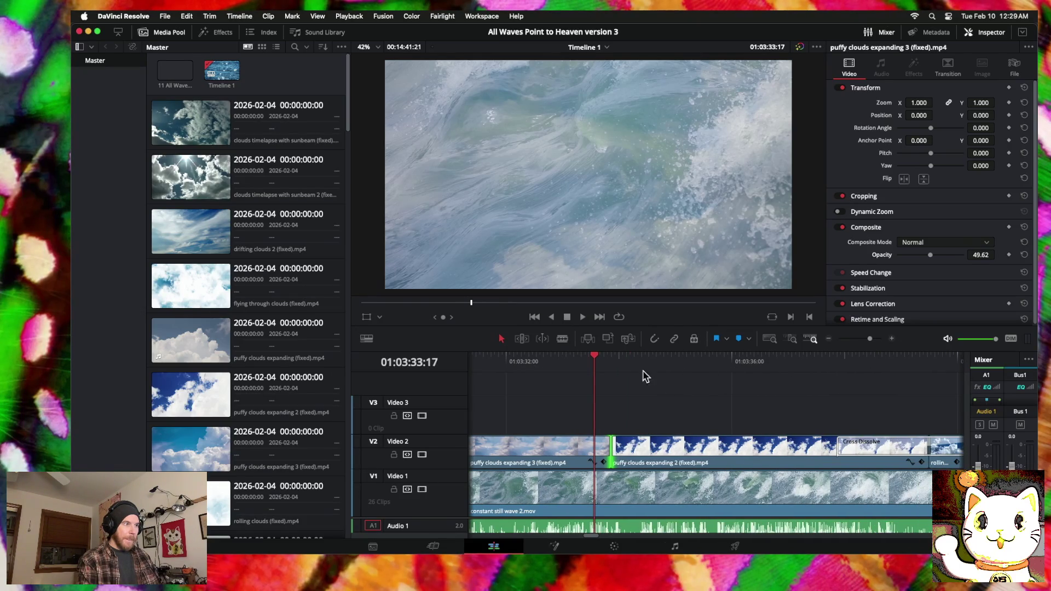
{"action": "left_click", "coordinate": [829, 339]}
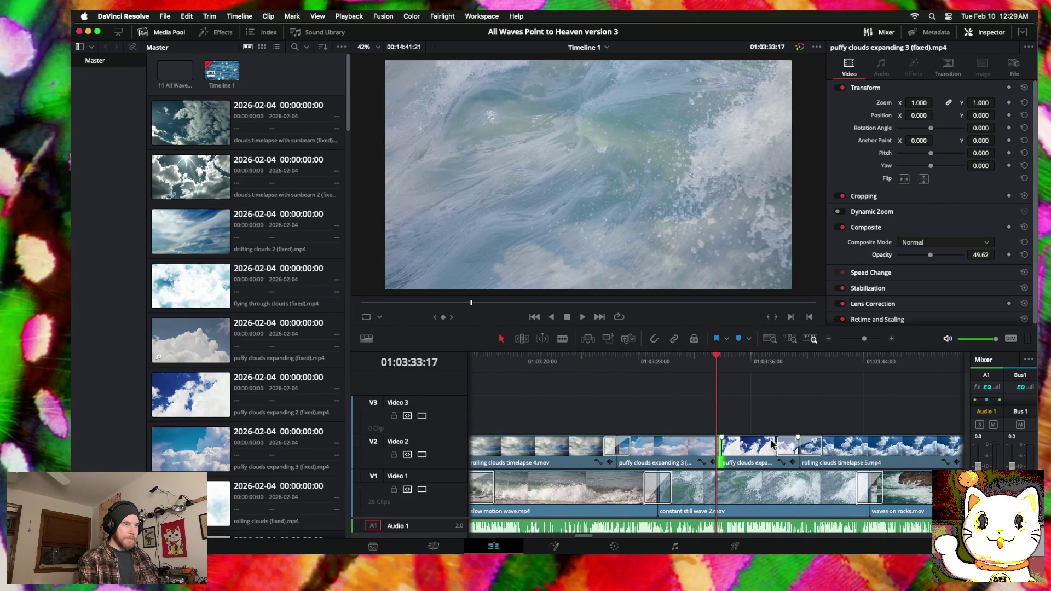
{"action": "mouse_move", "coordinate": [758, 445]}
{"action": "left_mouse_down"}
{"action": "mouse_move", "coordinate": [740, 406]}
{"action": "mouse_move", "coordinate": [794, 418]}
{"action": "left_mouse_up"}
{"action": "mouse_move", "coordinate": [830, 417]}
{"action": "left_mouse_down"}
{"action": "mouse_move", "coordinate": [759, 425]}
{"action": "mouse_move", "coordinate": [775, 452]}
{"action": "left_mouse_up"}
{"action": "left_click_drag", "start_coordinate": [692, 446], "coordinate": [714, 446]}
{"action": "left_click_drag", "start_coordinate": [832, 448], "coordinate": [817, 448]}
{"action": "right_click", "coordinate": [816, 449]}
{"action": "left_click", "coordinate": [824, 459]}
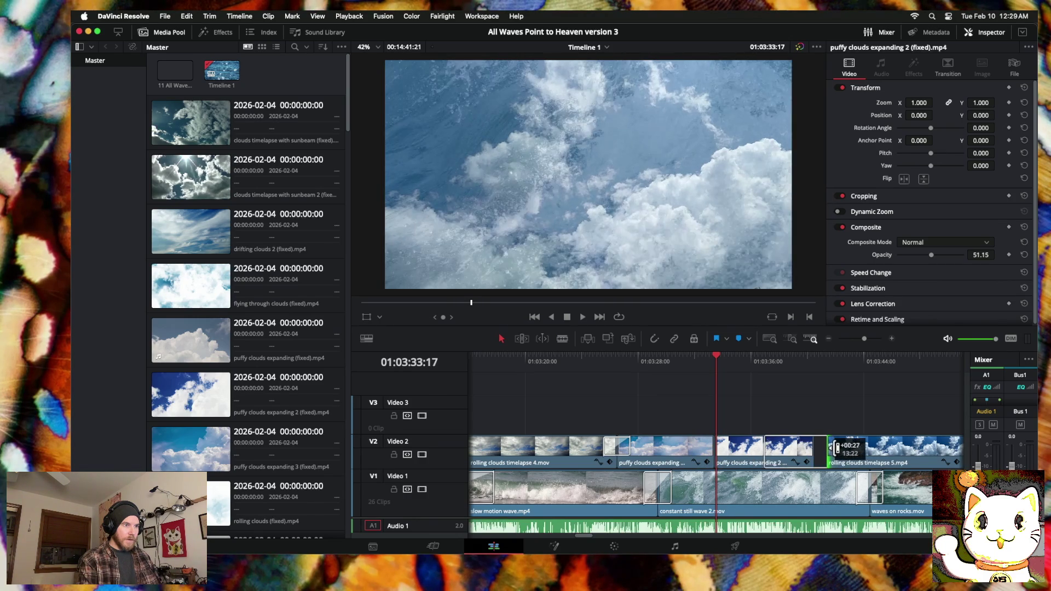
{"action": "left_click_drag", "start_coordinate": [821, 448], "coordinate": [833, 449]}
{"action": "key", "text": "slash"}
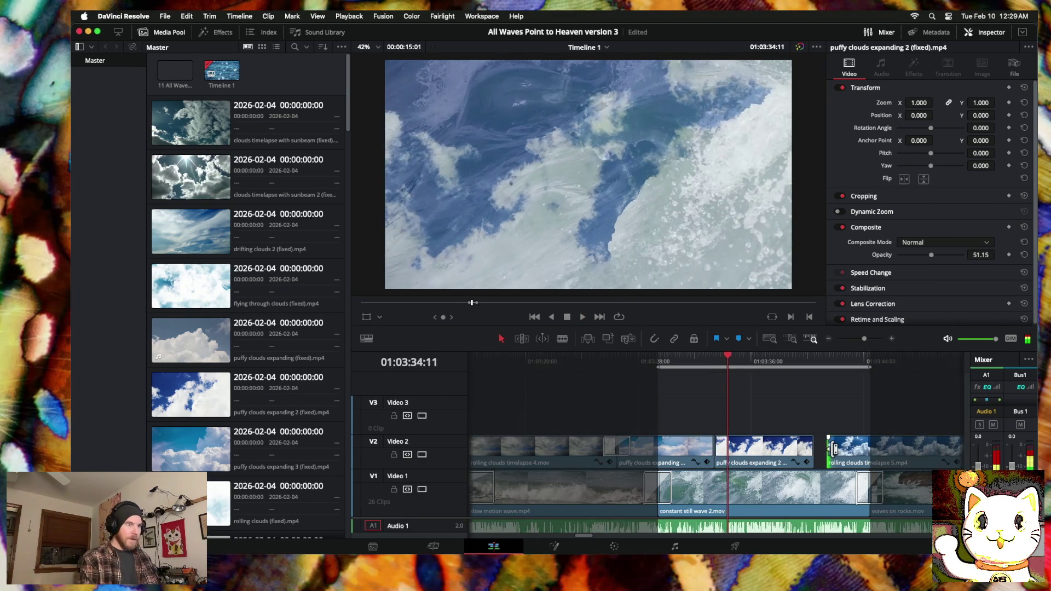
{"action": "key", "text": "super+z"}
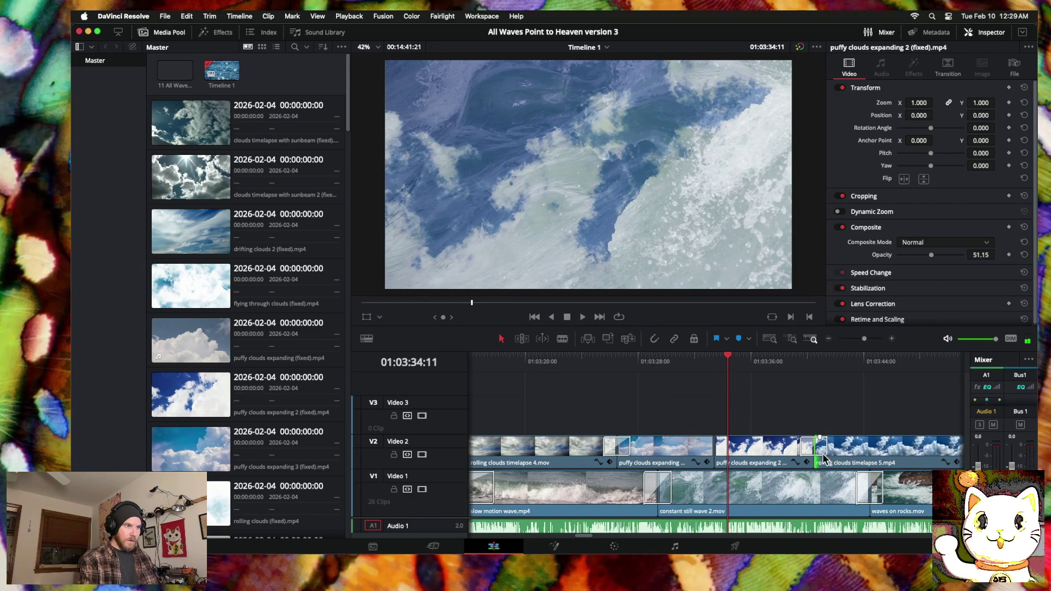
{"action": "left_click", "coordinate": [823, 448]}
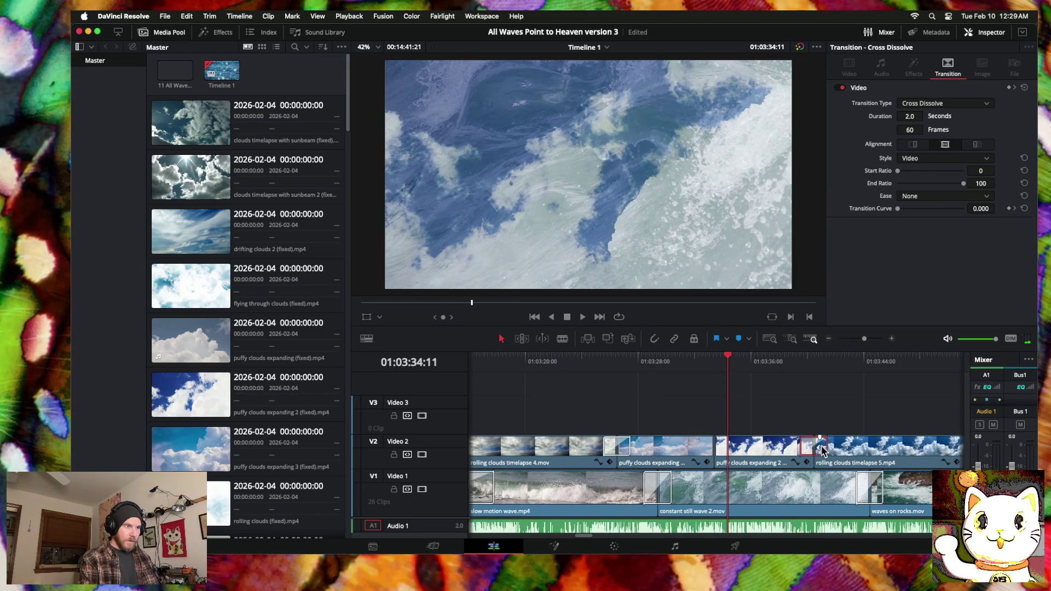
{"action": "mouse_move", "coordinate": [823, 448]}
{"action": "left_mouse_down"}
{"action": "mouse_move", "coordinate": [829, 461]}
{"action": "mouse_move", "coordinate": [818, 446]}
{"action": "mouse_move", "coordinate": [816, 455]}
{"action": "left_mouse_up"}
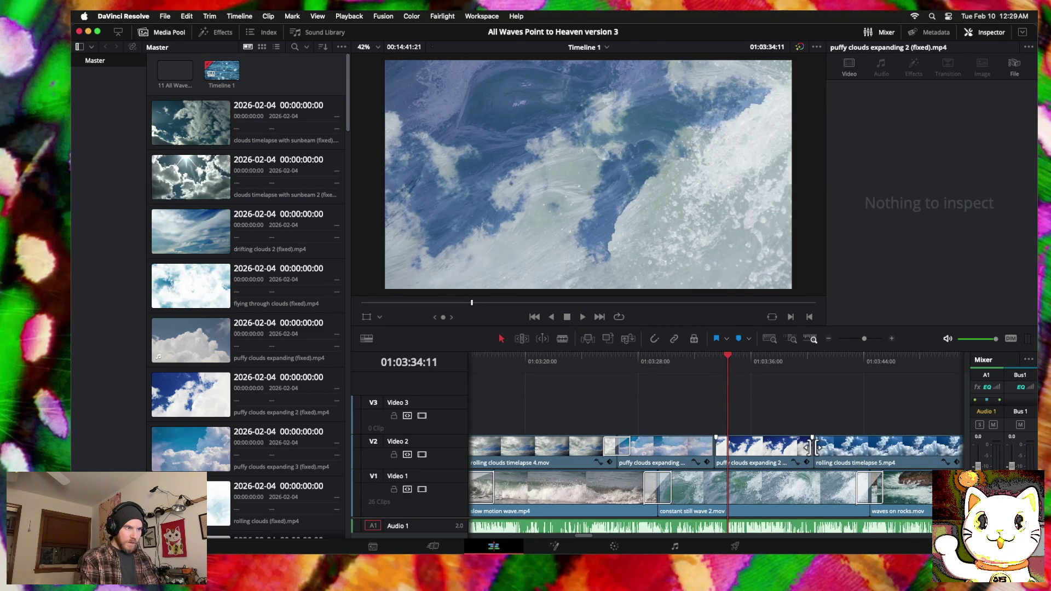
{"action": "key", "text": "super+z"}
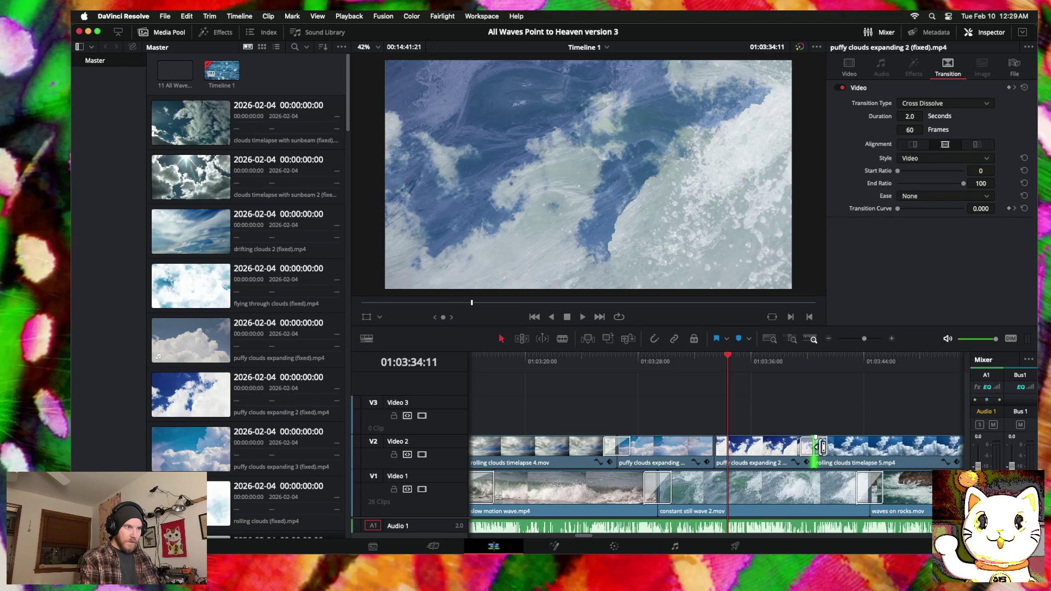
{"action": "left_click", "coordinate": [808, 450]}
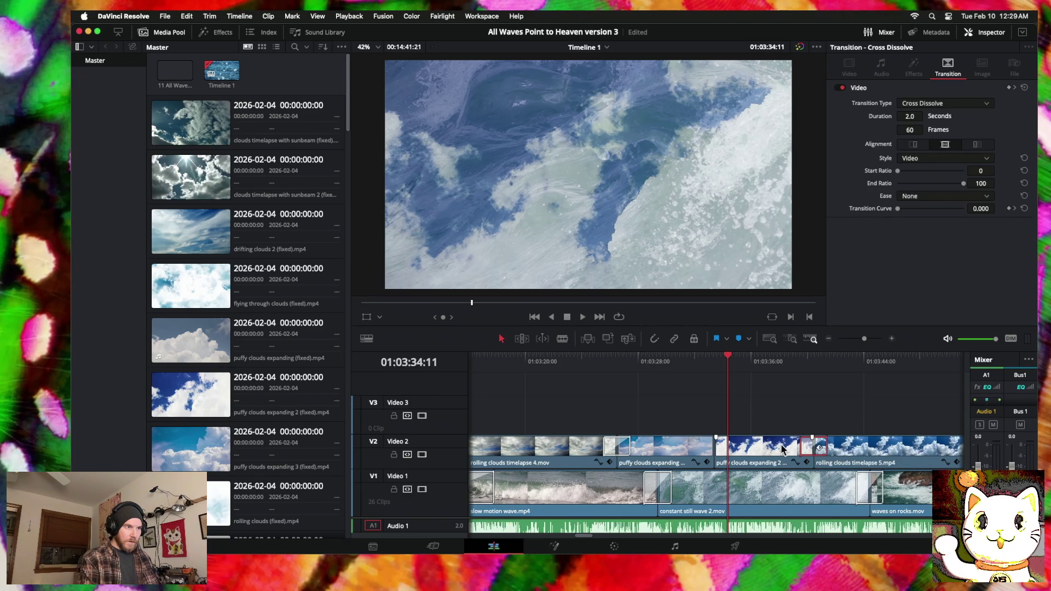
{"action": "left_click", "coordinate": [715, 449]}
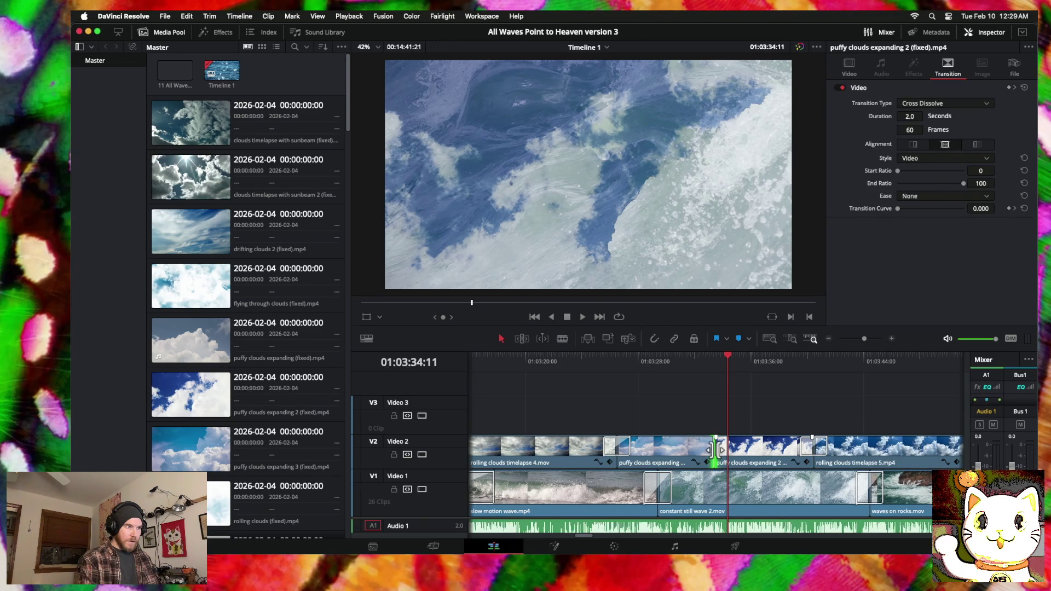
{"action": "right_click", "coordinate": [719, 449]}
Step: Back out of the handle-less dissolve, trim the puffy clouds cut, and return puffy clouds expanding 2 to Video 2
{"action": "left_click", "coordinate": [739, 490]}
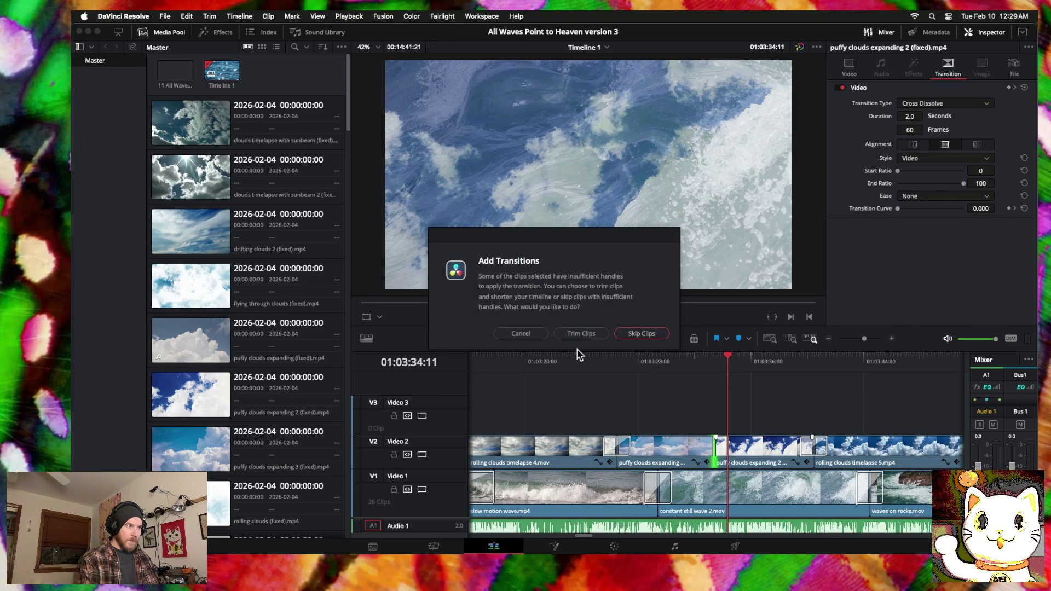
{"action": "left_click", "coordinate": [521, 333]}
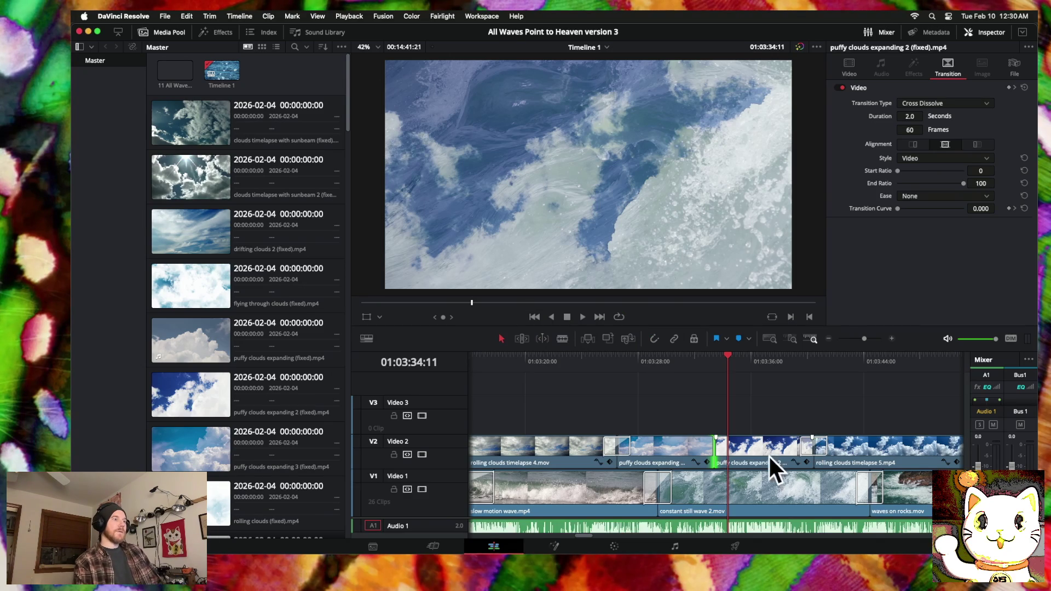
{"action": "mouse_move", "coordinate": [711, 449]}
{"action": "left_mouse_down"}
{"action": "mouse_move", "coordinate": [744, 438]}
{"action": "mouse_move", "coordinate": [692, 416]}
{"action": "left_mouse_up"}
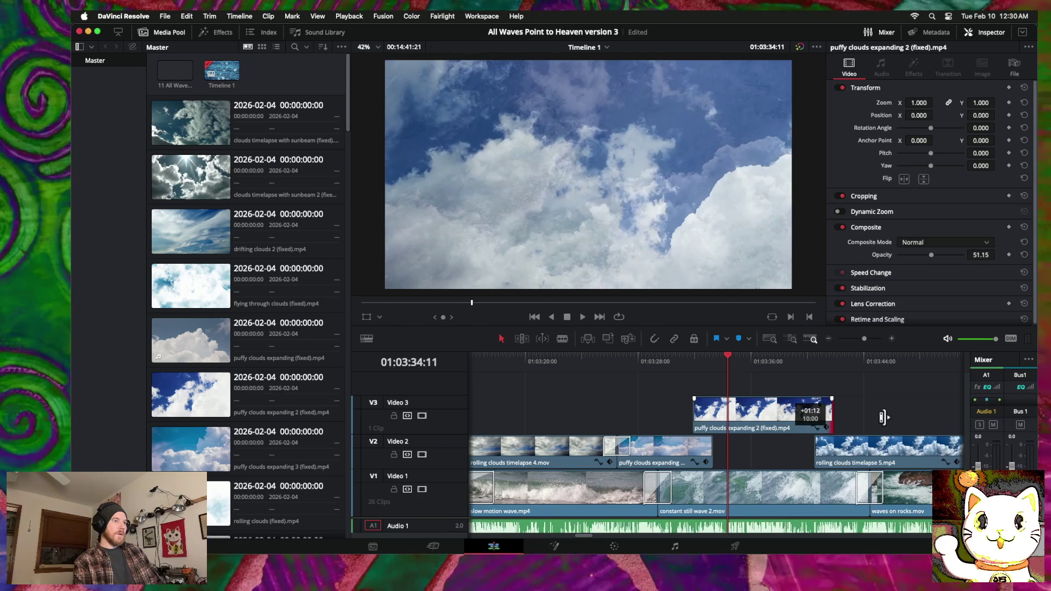
{"action": "mouse_move", "coordinate": [784, 423]}
{"action": "left_mouse_down"}
{"action": "mouse_move", "coordinate": [784, 440]}
{"action": "mouse_move", "coordinate": [824, 449]}
{"action": "left_mouse_up"}
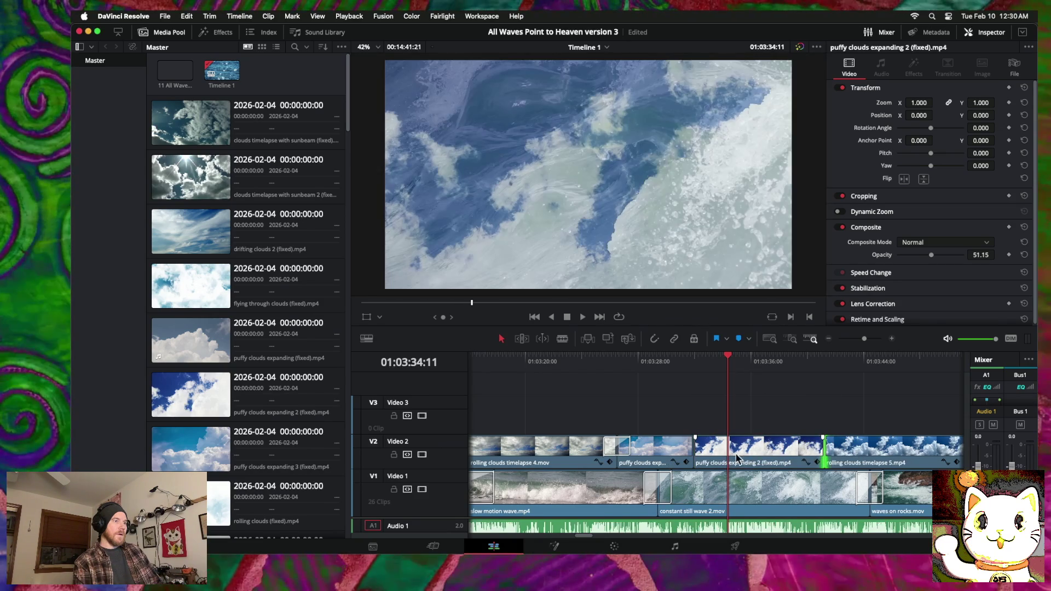
Step: Roll the puffy clouds cut later, then earlier, attempting a 60-frame cross dissolve at each position
{"action": "left_click_drag", "start_coordinate": [694, 453], "coordinate": [705, 454]}
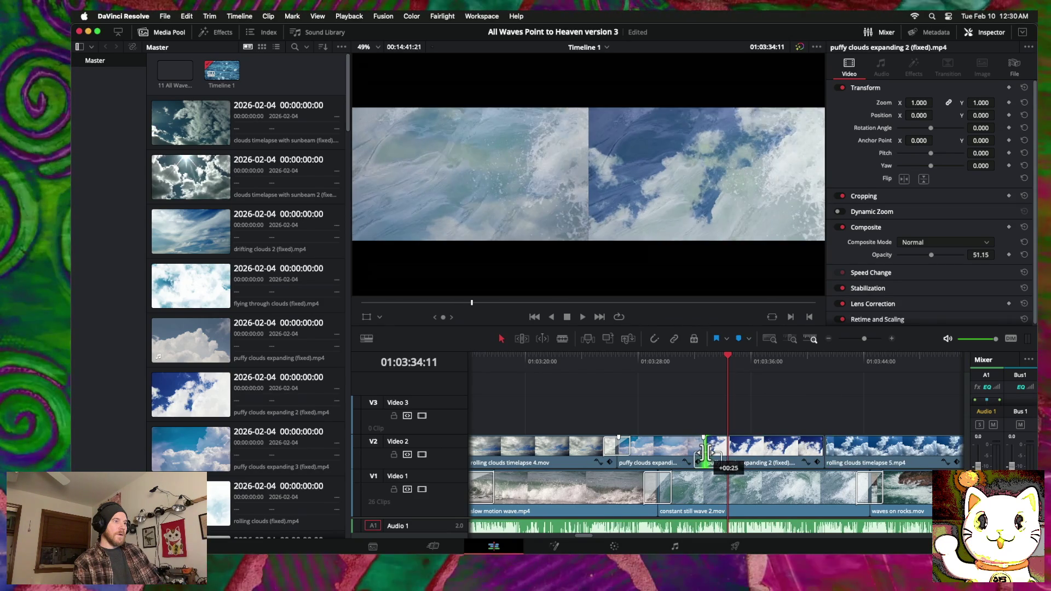
{"action": "right_click", "coordinate": [705, 454]}
{"action": "left_click", "coordinate": [724, 481]}
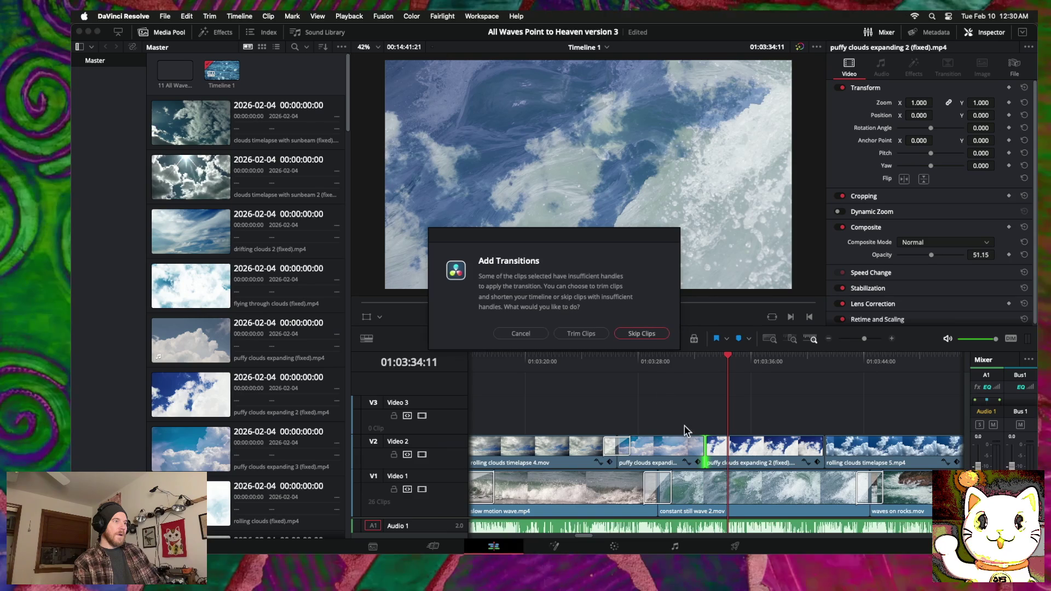
{"action": "left_click", "coordinate": [521, 333]}
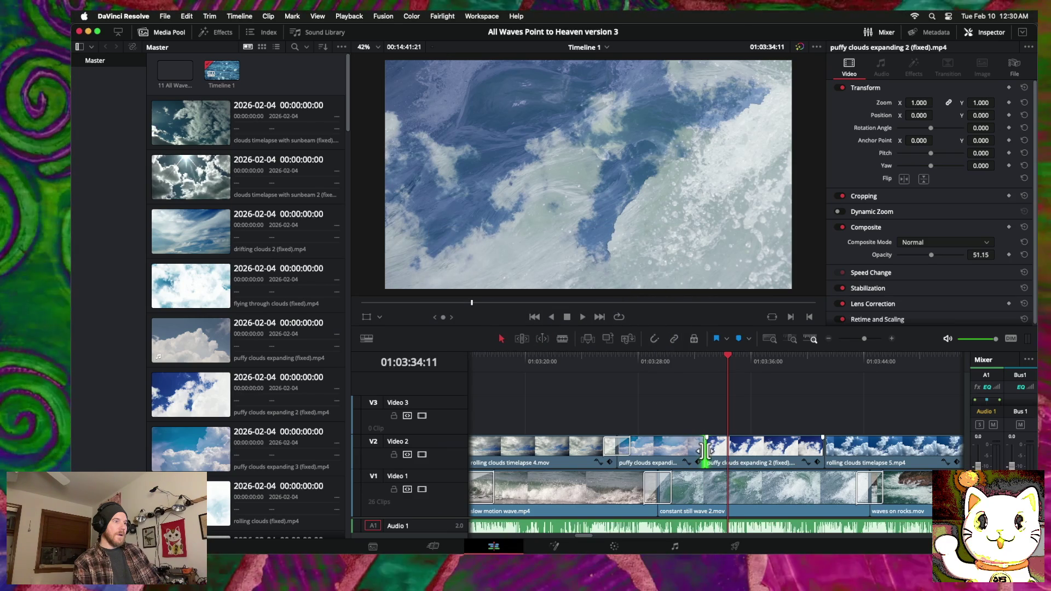
{"action": "left_click_drag", "start_coordinate": [707, 451], "coordinate": [702, 449]}
{"action": "right_click", "coordinate": [701, 449]}
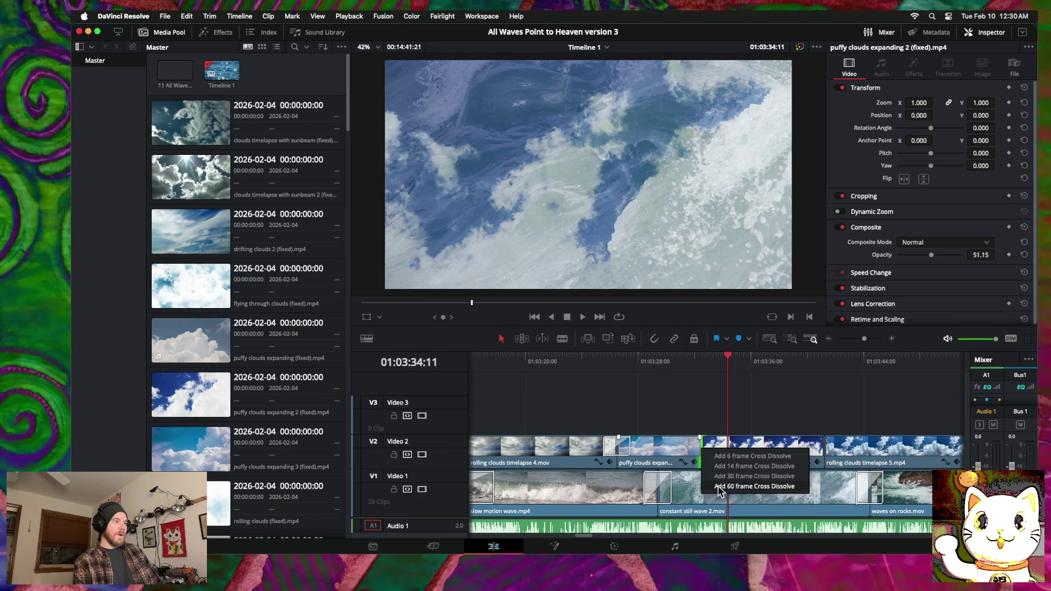
{"action": "left_click", "coordinate": [715, 477]}
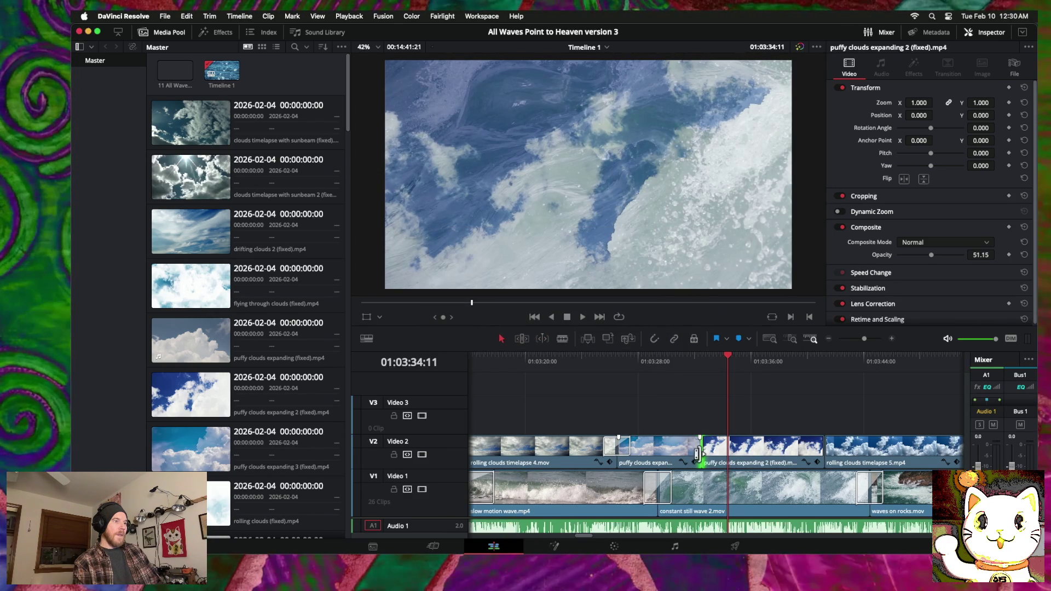
Step: After two more failed dissolve attempts, lift puffy clouds expanding 3 to Video 3 and extend its start earlier
{"action": "left_click_drag", "start_coordinate": [701, 452], "coordinate": [711, 452]}
{"action": "right_click", "coordinate": [711, 451]}
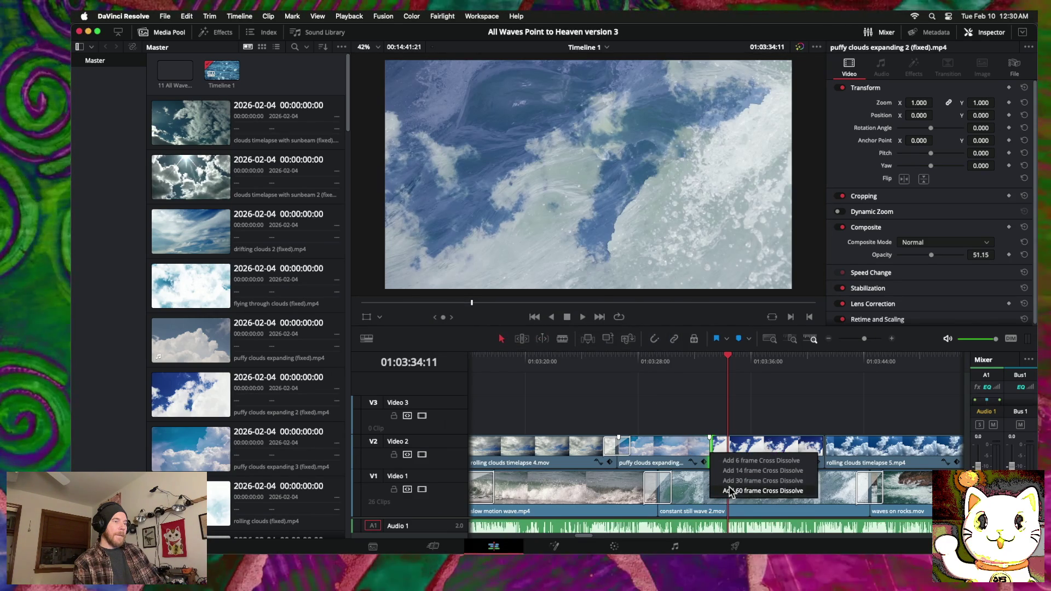
{"action": "left_click", "coordinate": [734, 493]}
{"action": "left_click", "coordinate": [521, 334]}
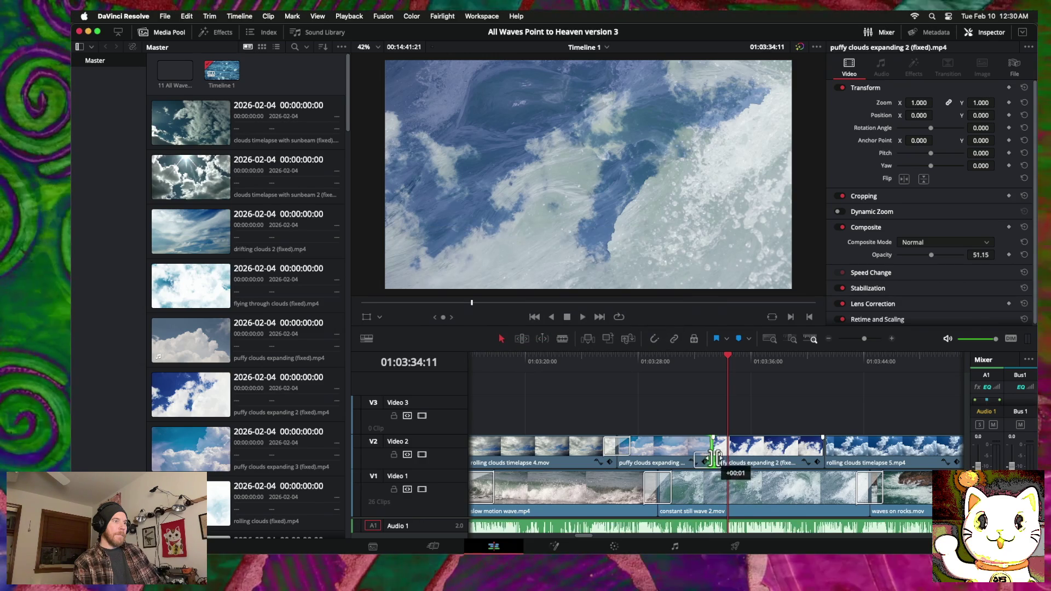
{"action": "left_click_drag", "start_coordinate": [712, 458], "coordinate": [720, 458]}
{"action": "right_click", "coordinate": [720, 461]}
{"action": "left_click", "coordinate": [733, 494]}
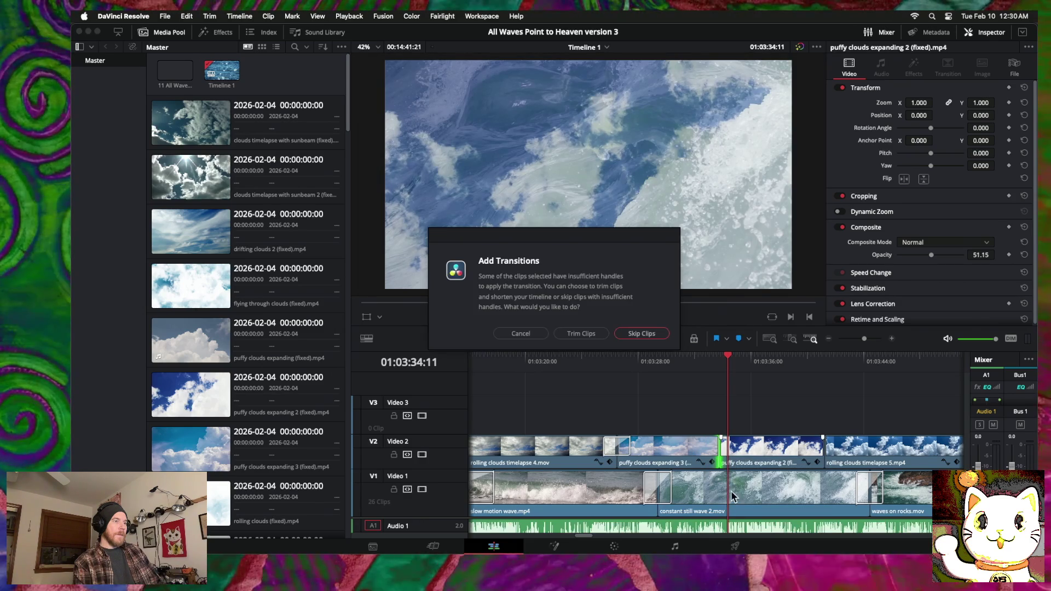
{"action": "left_click", "coordinate": [512, 334]}
{"action": "left_click_drag", "start_coordinate": [684, 454], "coordinate": [691, 421]}
{"action": "mouse_move", "coordinate": [617, 414]}
{"action": "left_mouse_down"}
{"action": "mouse_move", "coordinate": [583, 414]}
{"action": "mouse_move", "coordinate": [678, 438]}
{"action": "left_mouse_up"}
Step: Return the clip to Video 2, trim its cut, and try 60-frame dissolves, backing out of the handles warning
{"action": "left_click_drag", "start_coordinate": [739, 448], "coordinate": [729, 448]}
{"action": "right_click", "coordinate": [729, 447]}
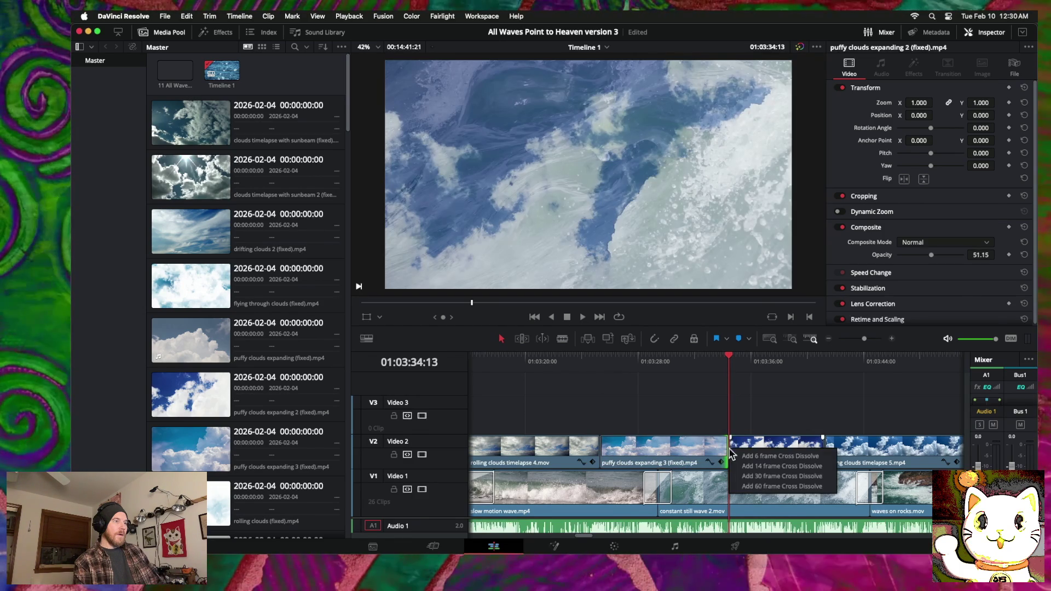
{"action": "left_click", "coordinate": [745, 484]}
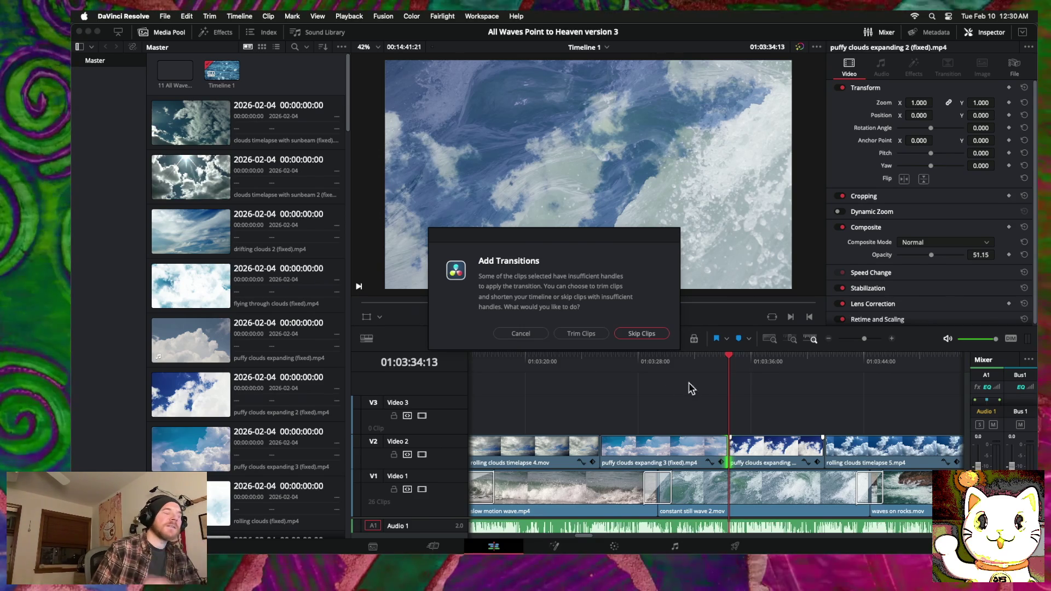
{"action": "left_click", "coordinate": [525, 334]}
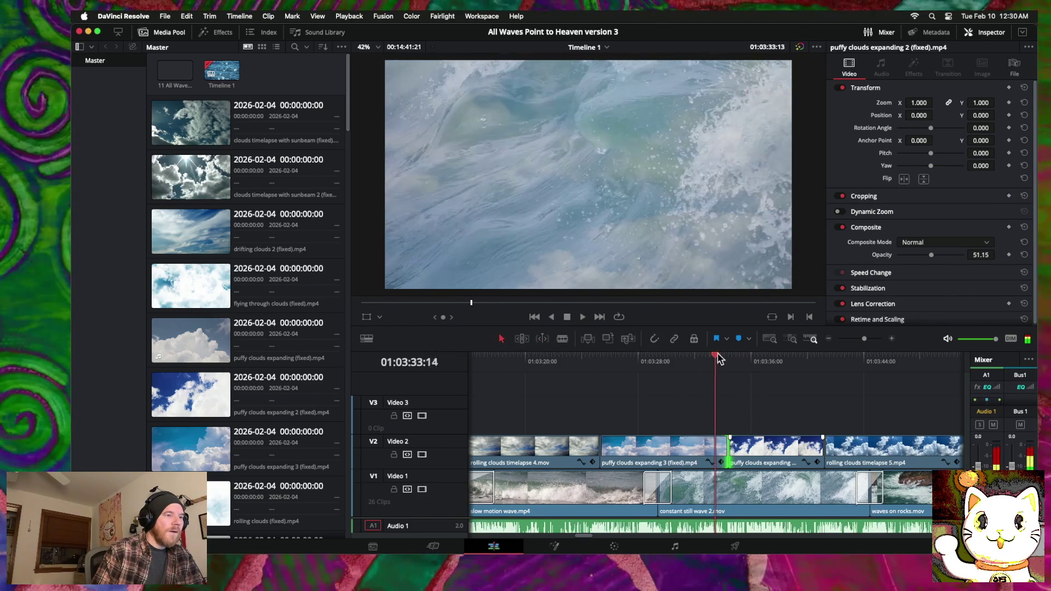
{"action": "left_click_drag", "start_coordinate": [733, 362], "coordinate": [730, 360]}
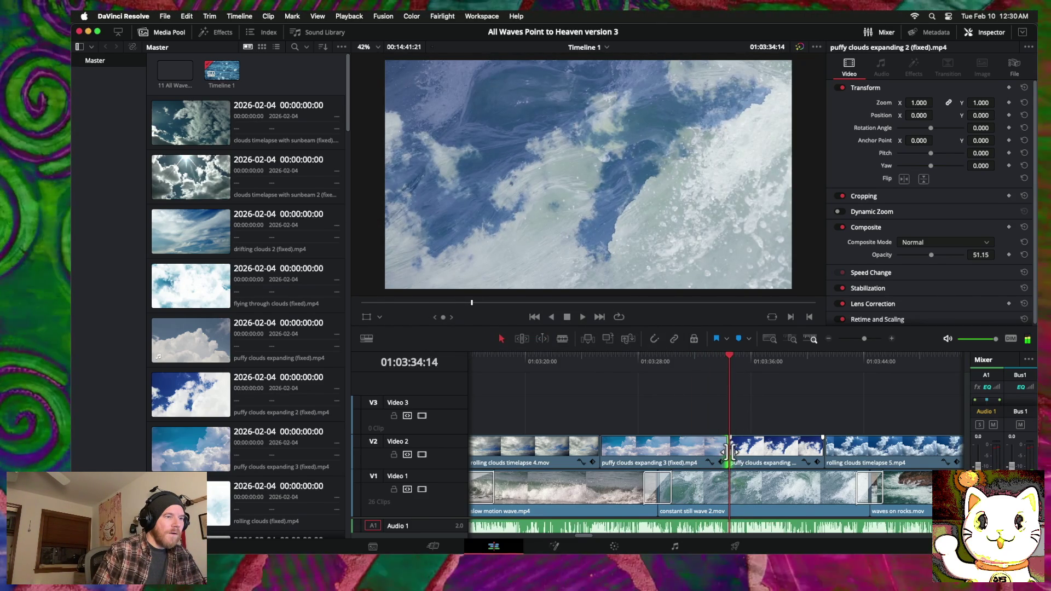
{"action": "right_click", "coordinate": [731, 455]}
{"action": "left_click", "coordinate": [748, 491]}
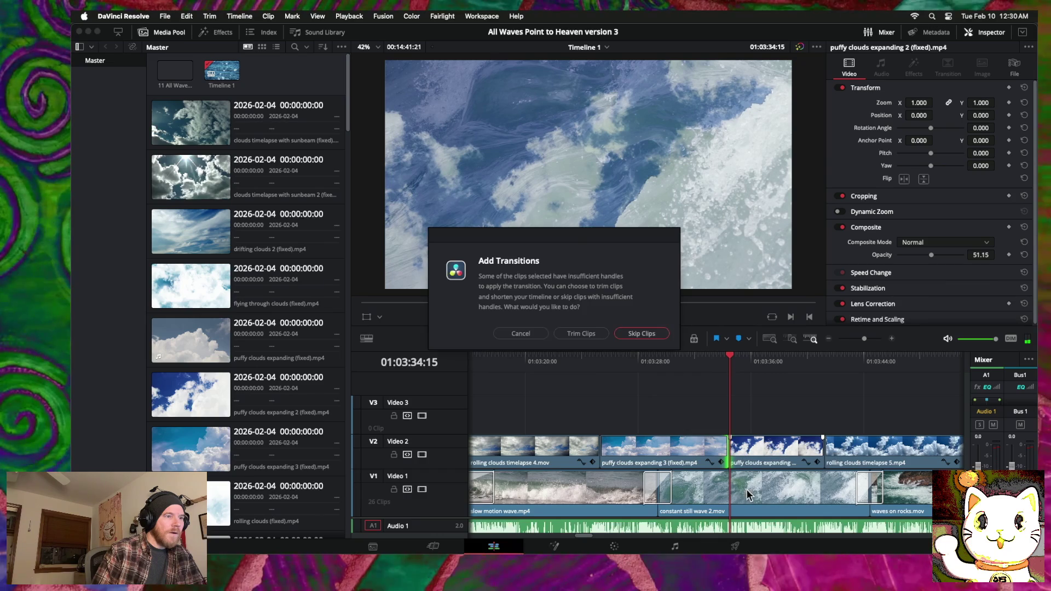
{"action": "left_click", "coordinate": [523, 332]}
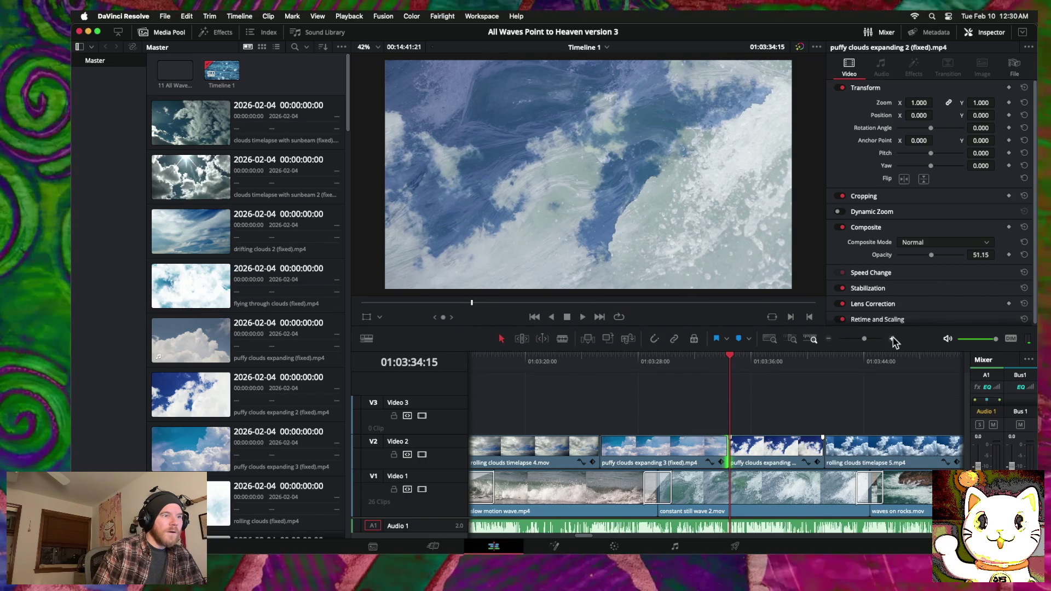
Step: Trim the Video 2 cut earlier and add a cross dissolve between the puffy clouds clips
{"action": "left_click", "coordinate": [892, 339]}
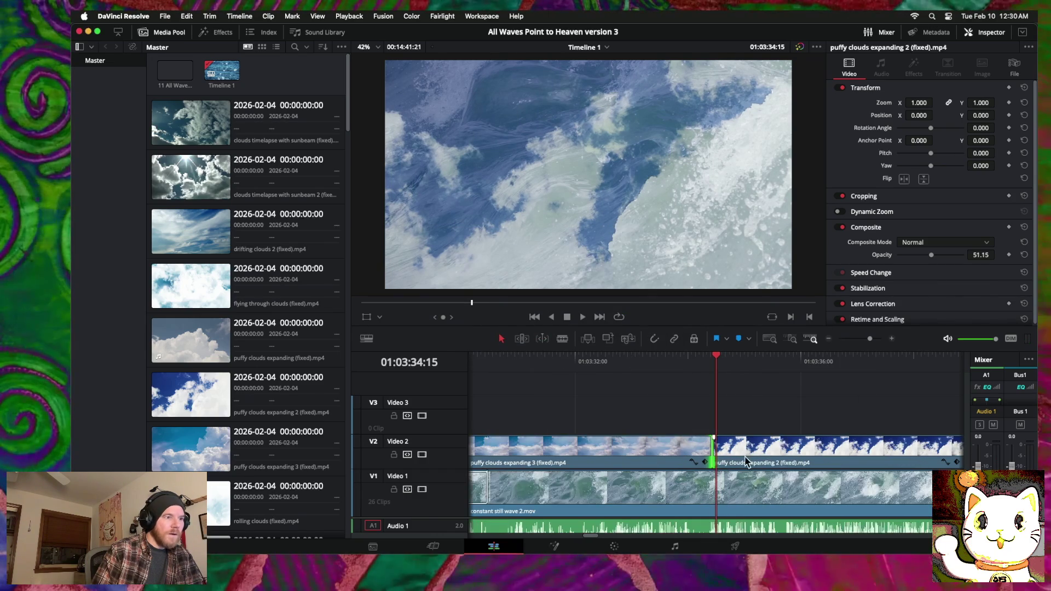
{"action": "left_click_drag", "start_coordinate": [719, 454], "coordinate": [668, 450]}
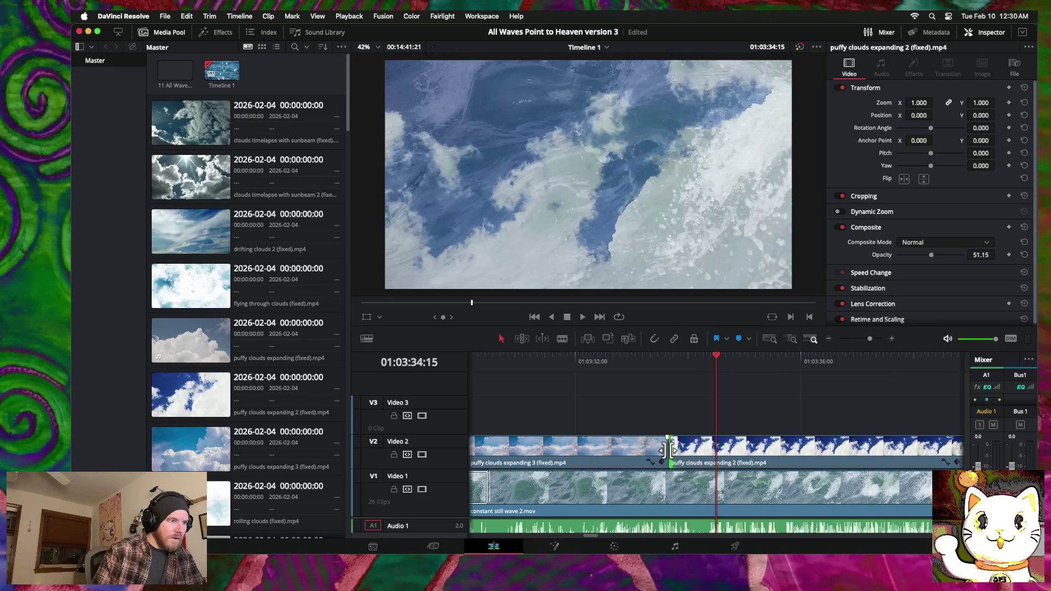
{"action": "right_click", "coordinate": [668, 450]}
{"action": "left_click", "coordinate": [692, 485]}
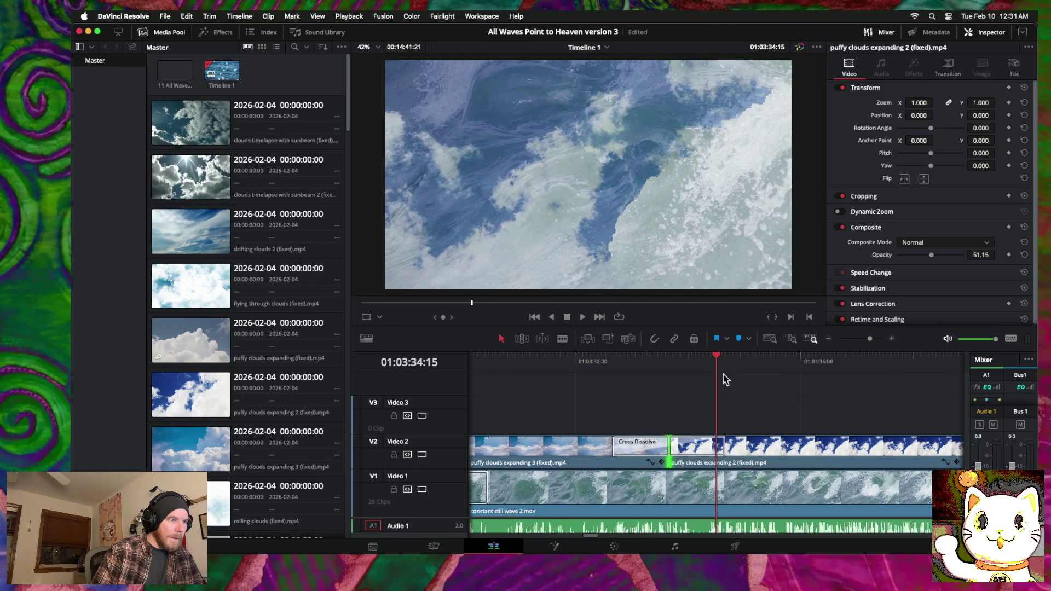
{"action": "left_click_drag", "start_coordinate": [719, 361], "coordinate": [898, 375]}
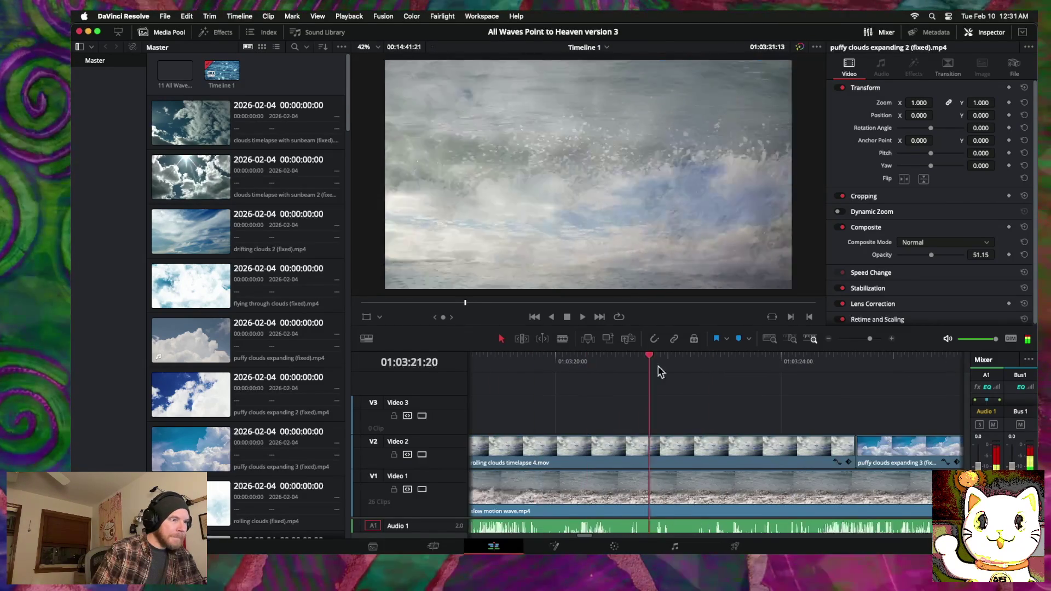
Step: Roll the cut after rolling clouds timelapse 4 later in stages, retrying 60-frame dissolves against the handles warning
{"action": "left_click", "coordinate": [734, 459]}
{"action": "left_click_drag", "start_coordinate": [717, 454], "coordinate": [742, 453]}
{"action": "right_click", "coordinate": [737, 454]}
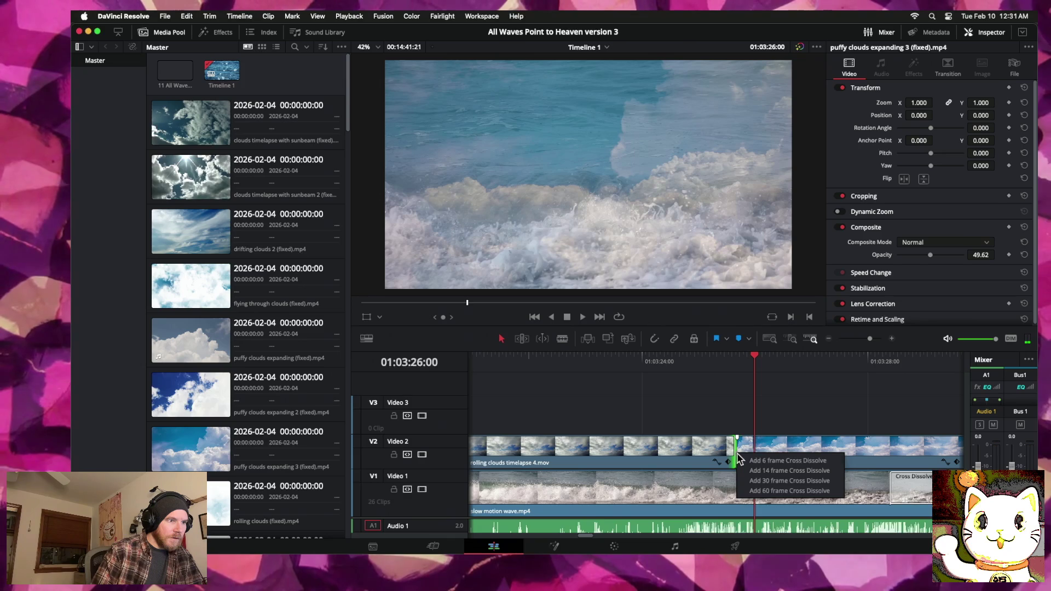
{"action": "left_click", "coordinate": [764, 491]}
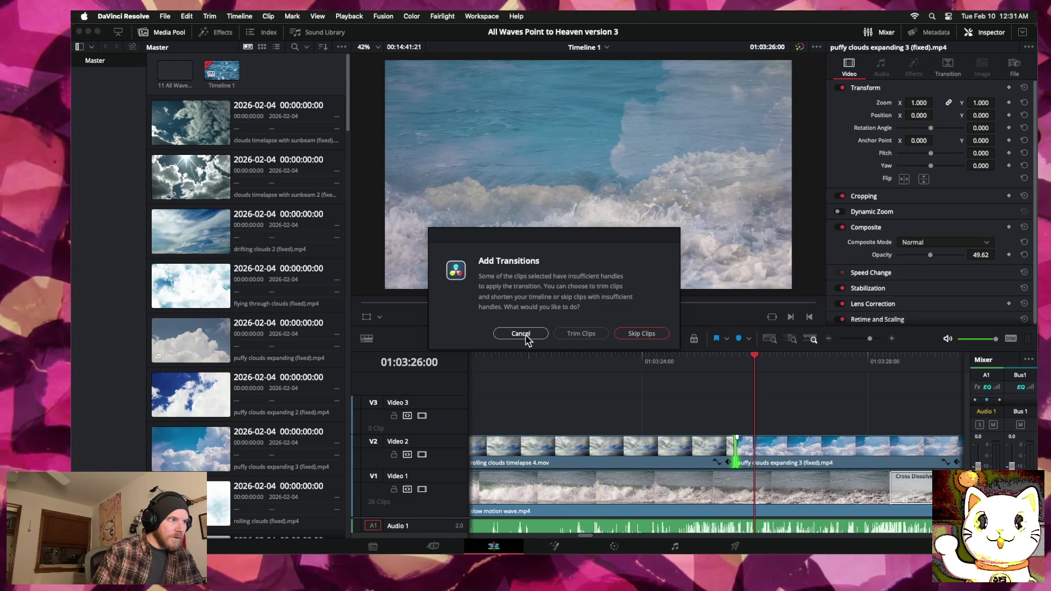
{"action": "left_click", "coordinate": [521, 334]}
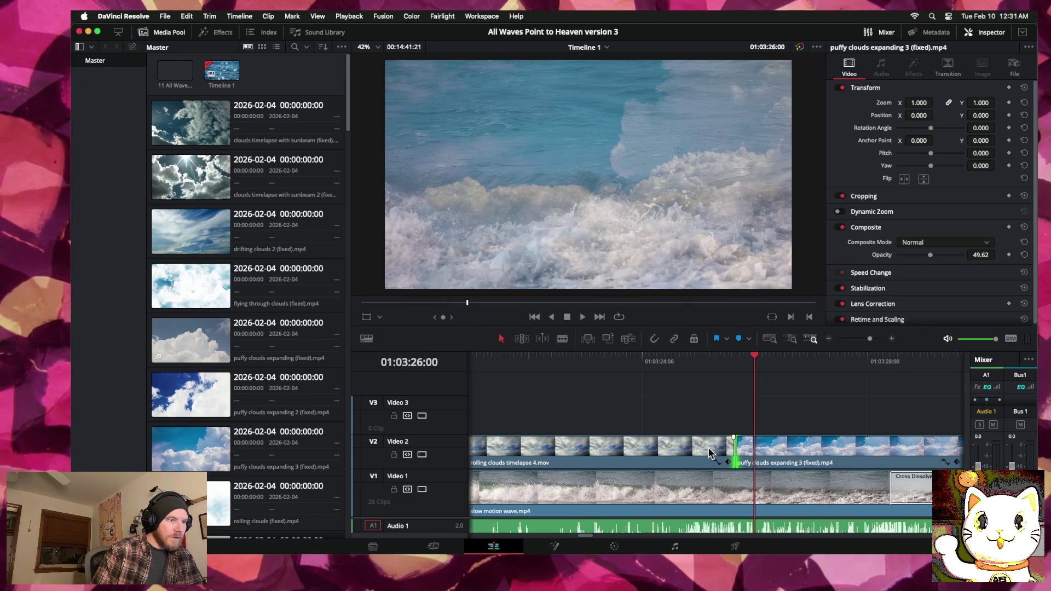
{"action": "left_click_drag", "start_coordinate": [735, 450], "coordinate": [765, 450]}
{"action": "right_click", "coordinate": [766, 454]}
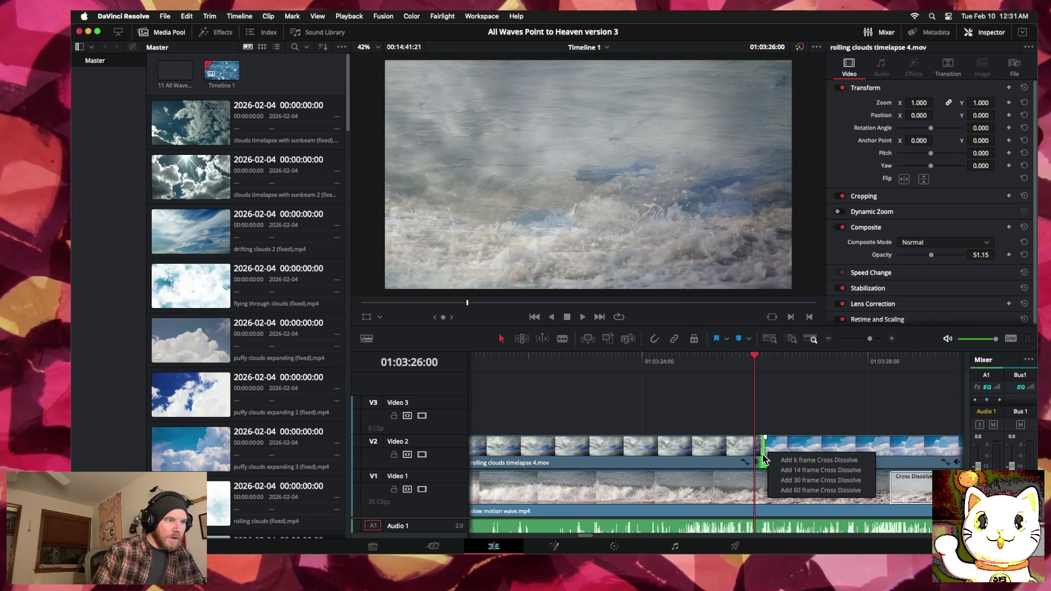
{"action": "left_click", "coordinate": [764, 459]}
{"action": "right_click", "coordinate": [769, 459]}
{"action": "left_click", "coordinate": [788, 491]}
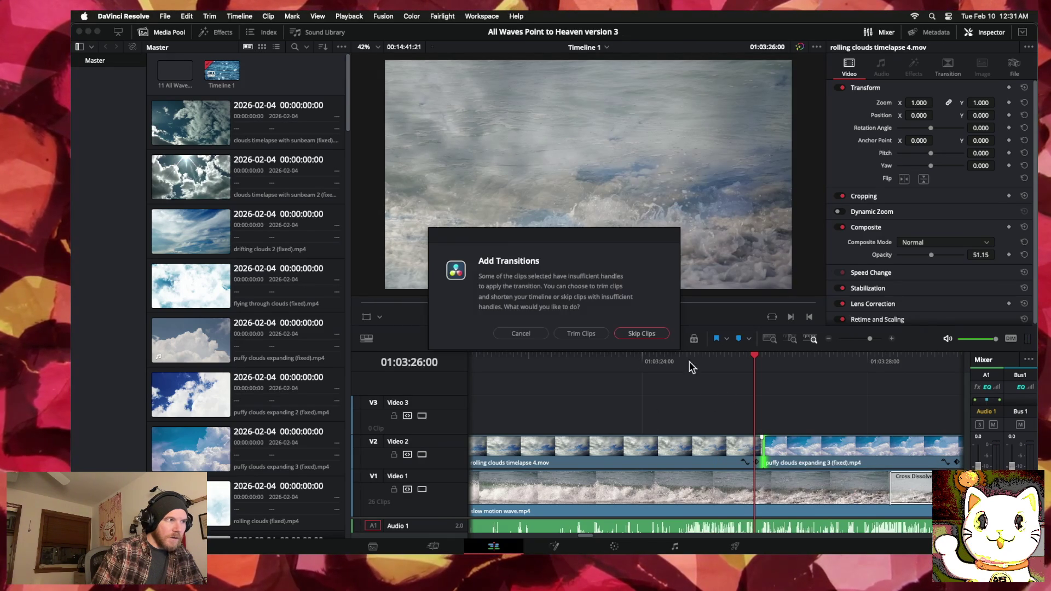
{"action": "left_click", "coordinate": [523, 335]}
Step: Roll the cut once more, add a 60-frame cross dissolve, and lengthen it to 2.4 seconds
{"action": "left_click_drag", "start_coordinate": [765, 455], "coordinate": [785, 454]}
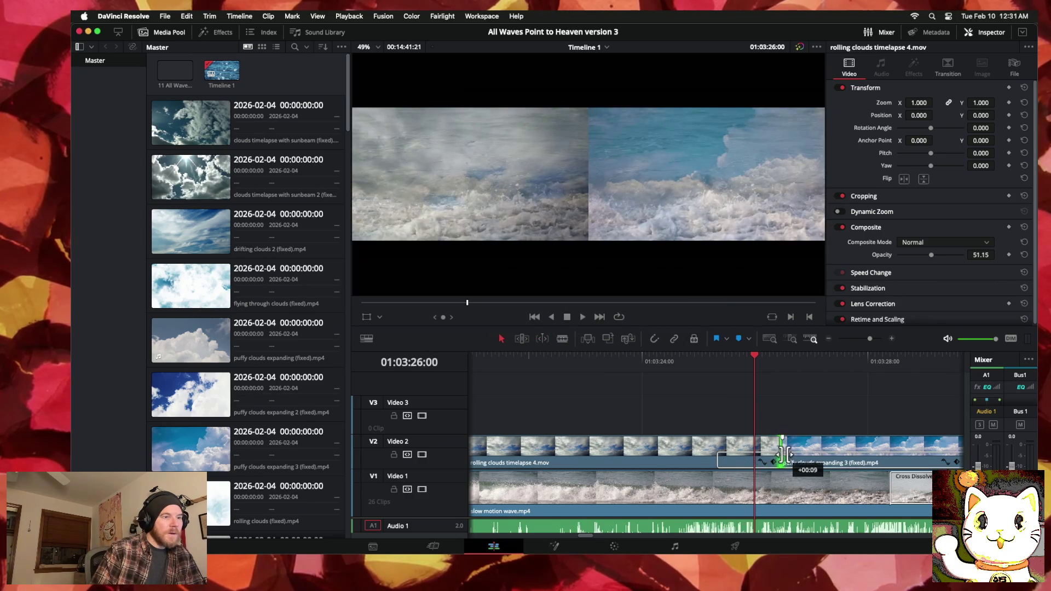
{"action": "right_click", "coordinate": [788, 459]}
{"action": "left_click", "coordinate": [789, 492]}
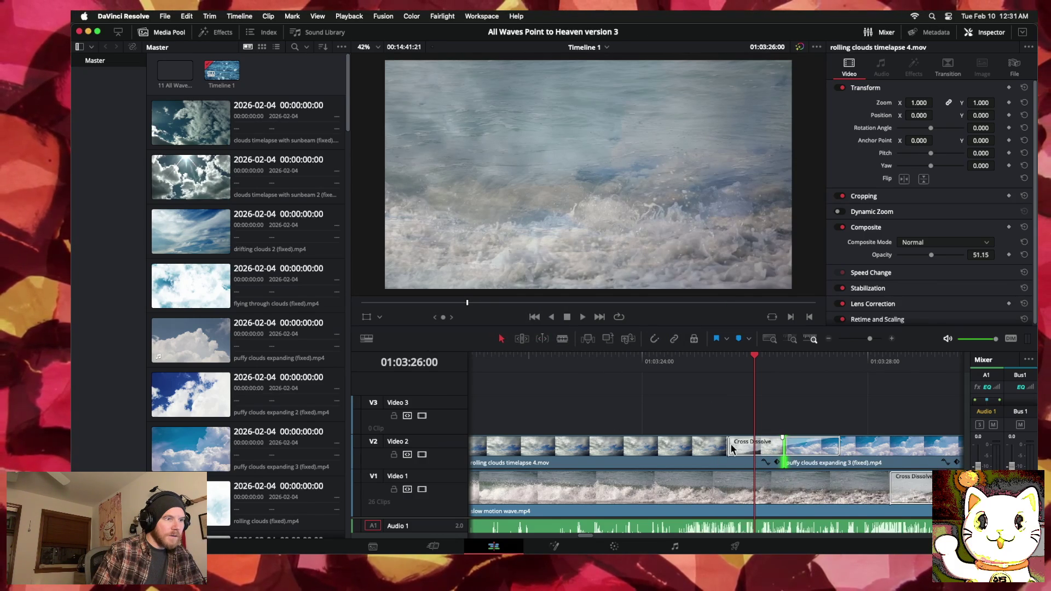
{"action": "left_click_drag", "start_coordinate": [732, 448], "coordinate": [723, 449]}
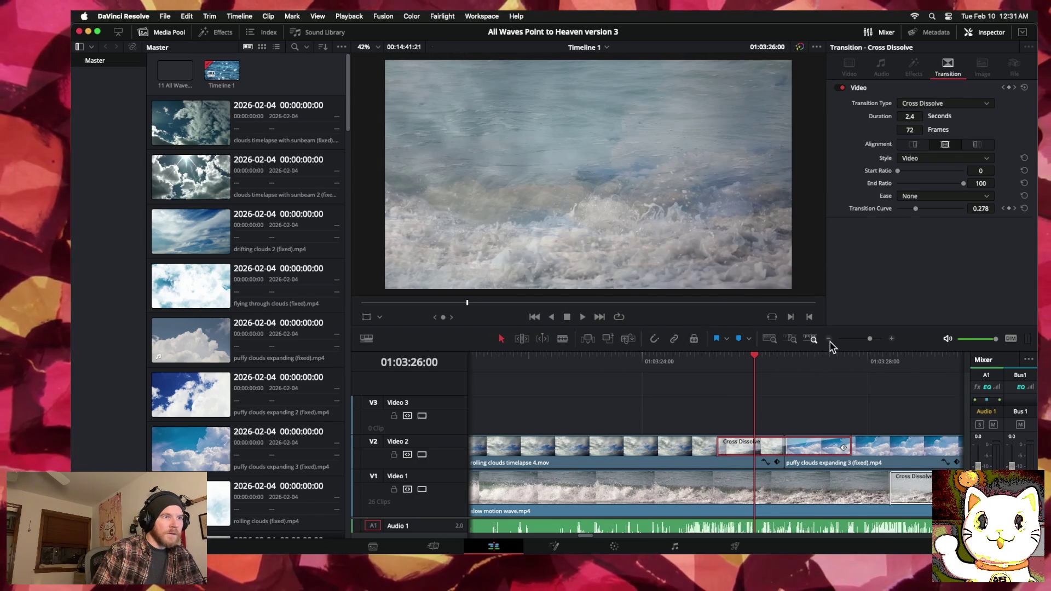
Step: Zoom out and play back the lengthened dissolve over the wave footage
{"action": "left_click", "coordinate": [829, 339]}
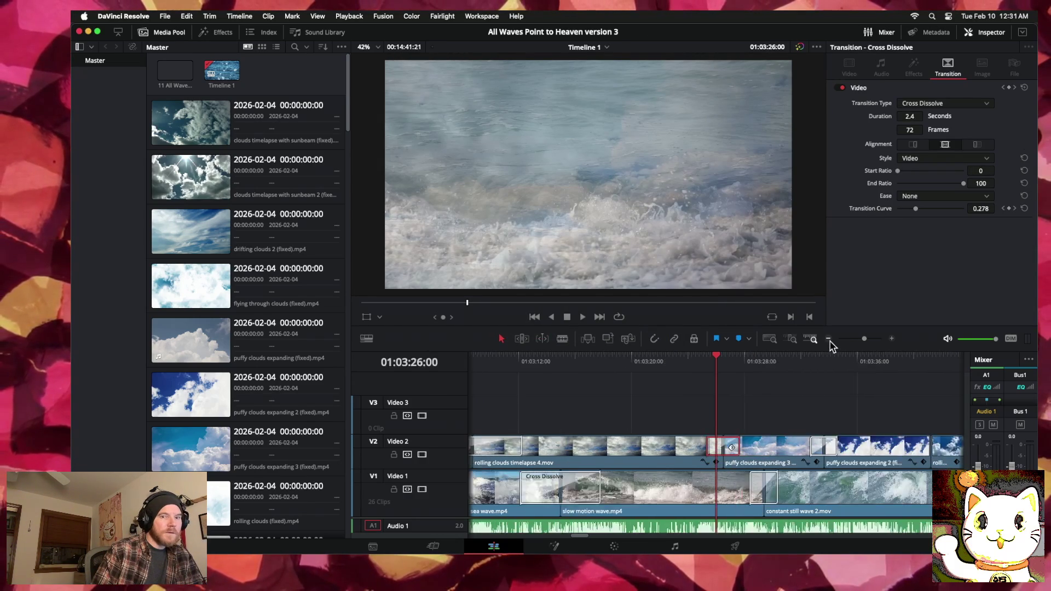
{"action": "left_click", "coordinate": [829, 339]}
{"action": "left_click_drag", "start_coordinate": [716, 358], "coordinate": [692, 357]}
{"action": "key", "text": "space"}
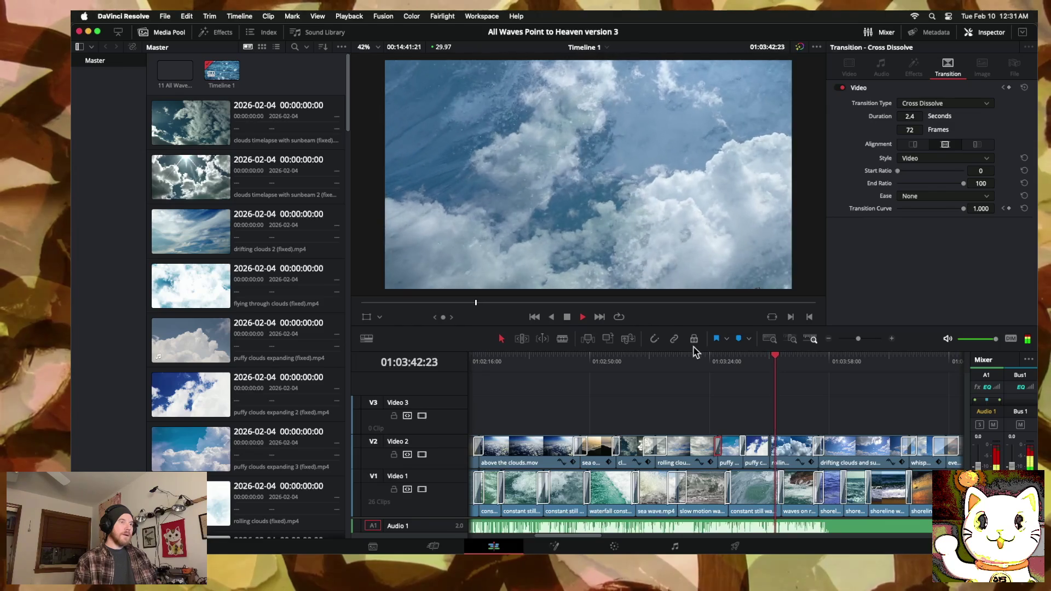
{"action": "left_click", "coordinate": [772, 452]}
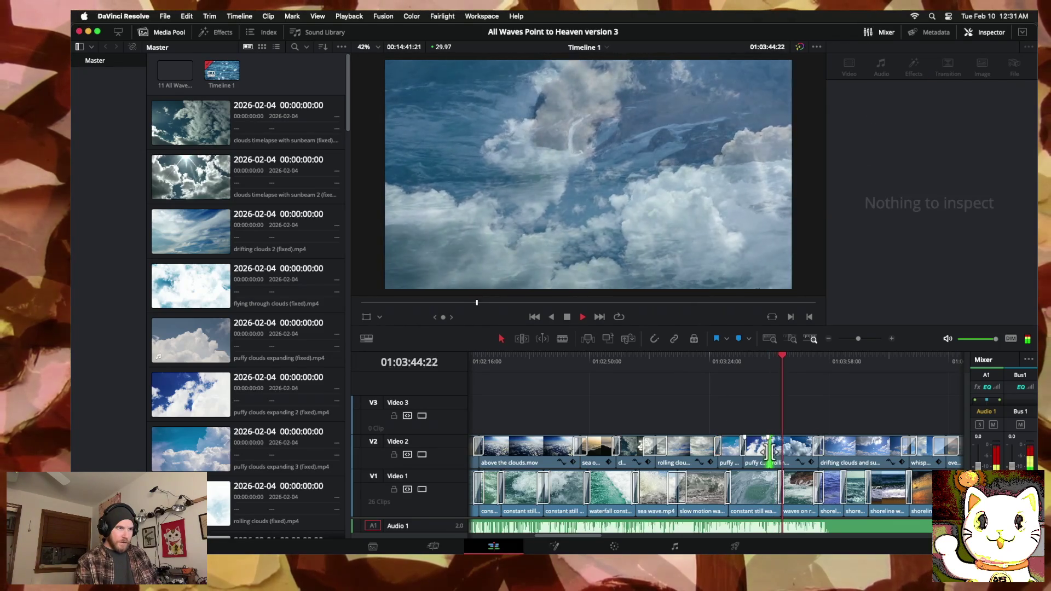
Step: Try a cross dissolve at the puffy clouds expanding 2 / rolling clouds timelapse 5 cut, then cancel
{"action": "right_click", "coordinate": [773, 454]}
{"action": "left_click", "coordinate": [781, 490]}
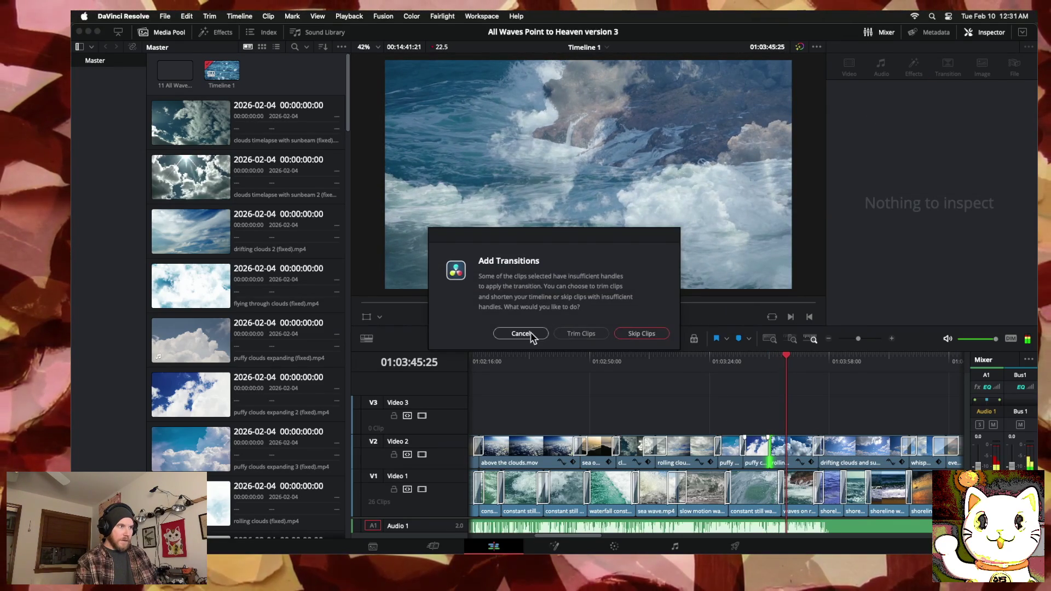
{"action": "left_click", "coordinate": [528, 334]}
Step: Shift that cut slightly later and attempt a 30-frame cross dissolve, dismissing the insufficient-handles warning
{"action": "left_click", "coordinate": [893, 340]}
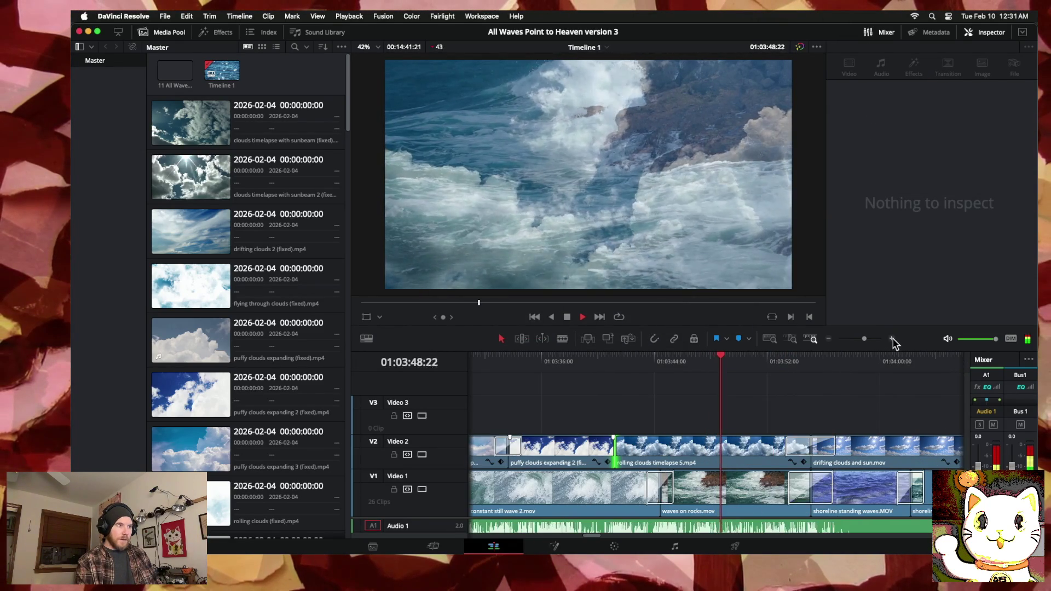
{"action": "left_click", "coordinate": [612, 446]}
{"action": "left_click_drag", "start_coordinate": [612, 446], "coordinate": [618, 446]}
{"action": "right_click", "coordinate": [618, 448]}
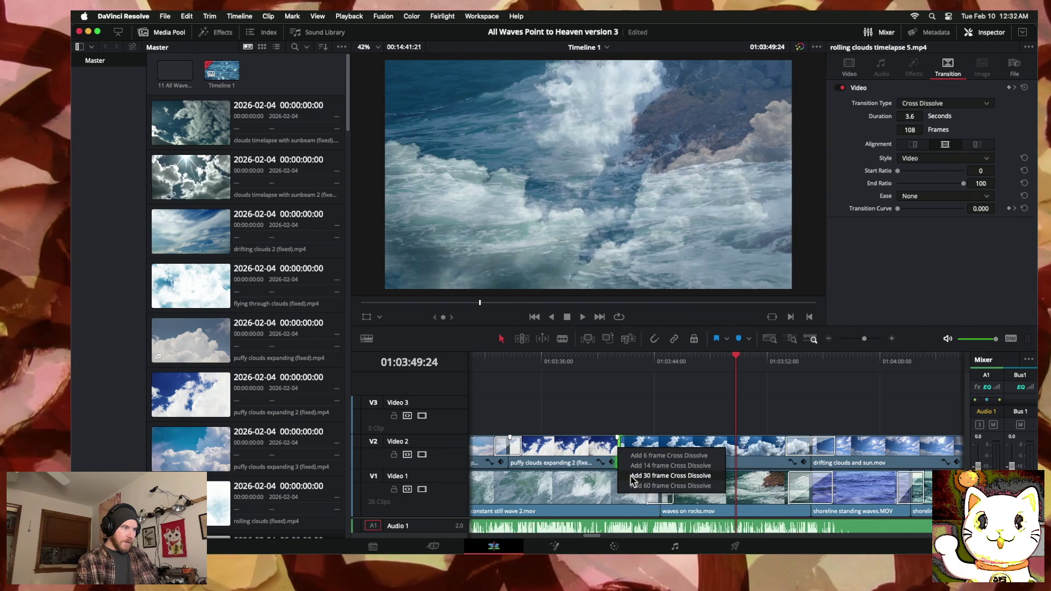
{"action": "left_click", "coordinate": [632, 476]}
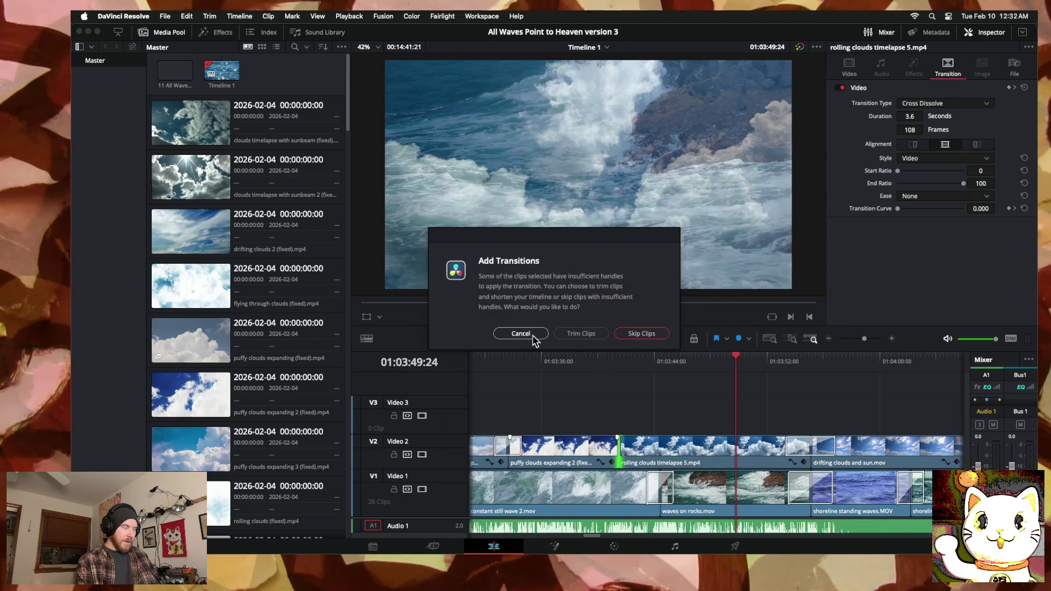
{"action": "left_click", "coordinate": [521, 334]}
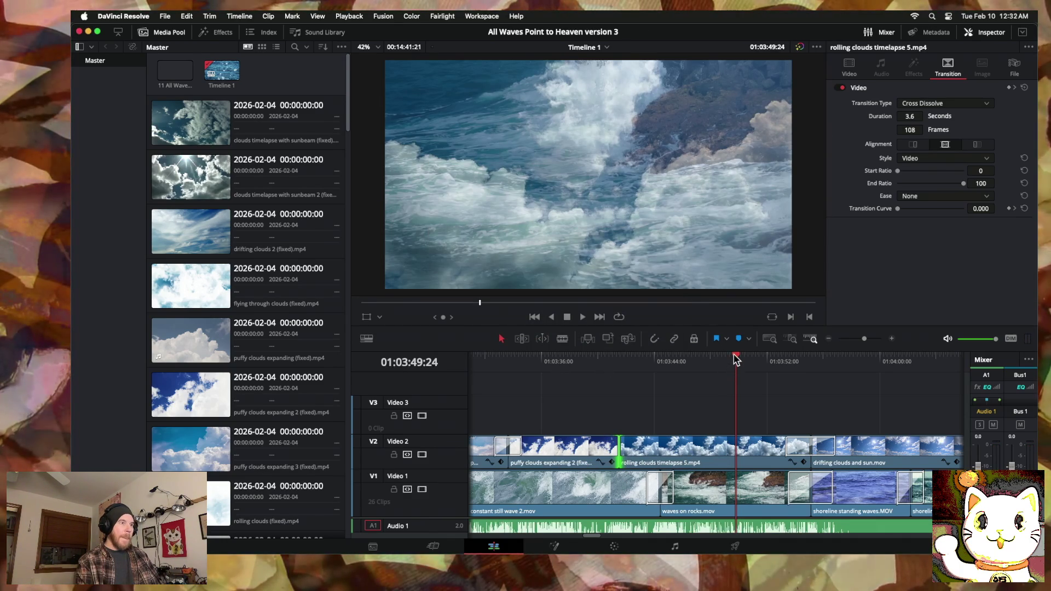
{"action": "key", "text": "Up"}
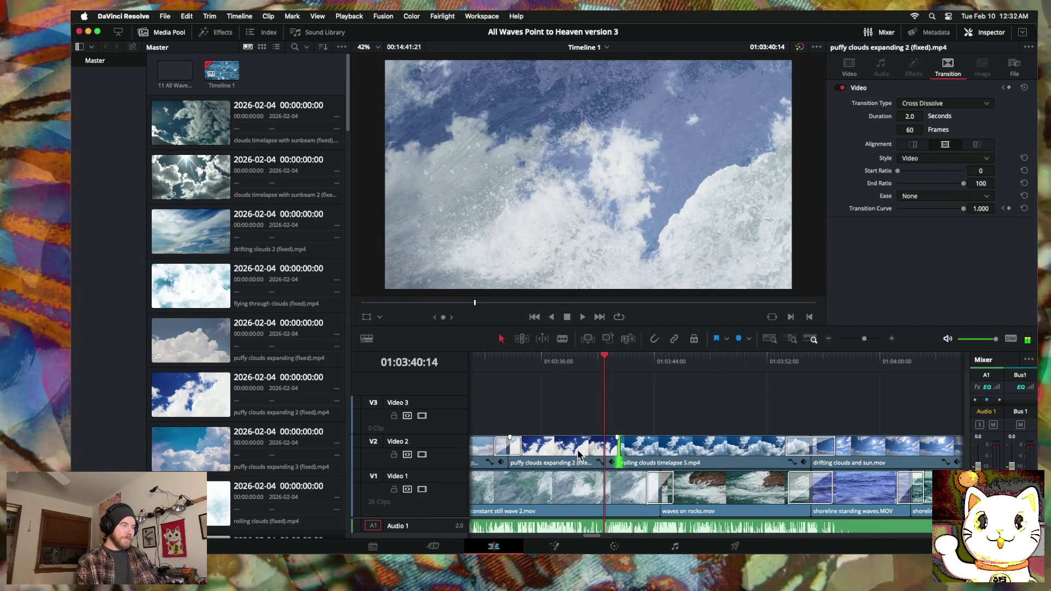
Step: Lift rolling clouds timelapse 5 onto Video 3 and retrim its start
{"action": "mouse_move", "coordinate": [638, 466]}
{"action": "left_mouse_down"}
{"action": "mouse_move", "coordinate": [642, 430]}
{"action": "mouse_move", "coordinate": [558, 416]}
{"action": "left_mouse_up"}
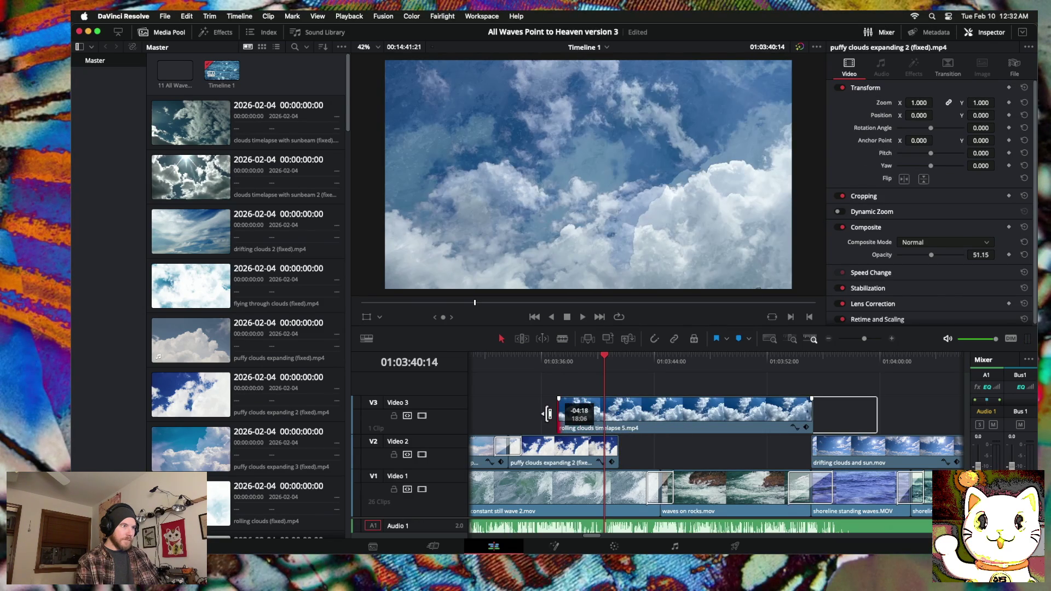
{"action": "left_click_drag", "start_coordinate": [631, 427], "coordinate": [663, 426]}
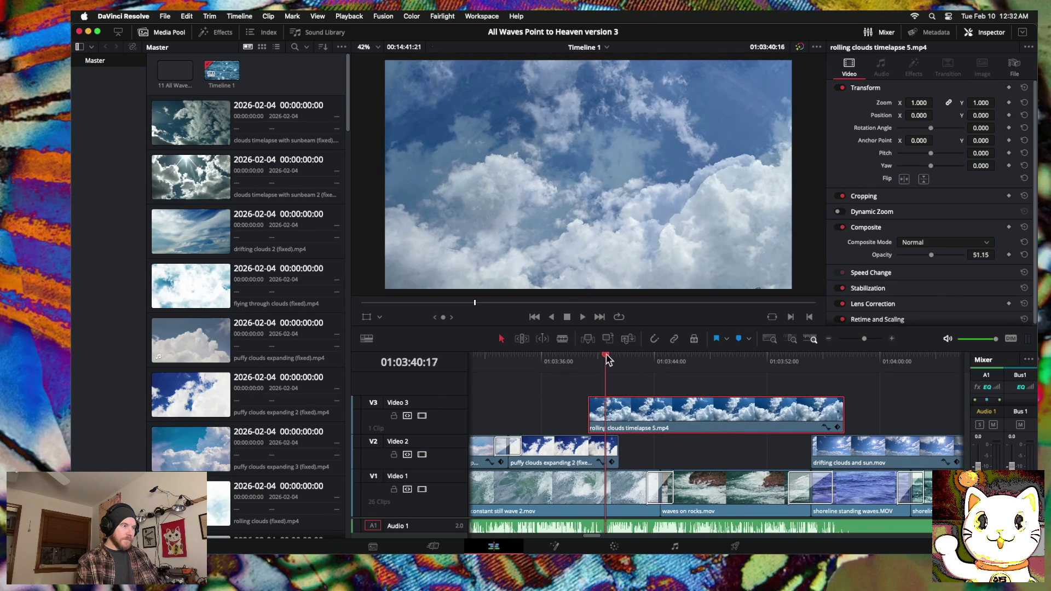
{"action": "left_click_drag", "start_coordinate": [606, 359], "coordinate": [605, 363]}
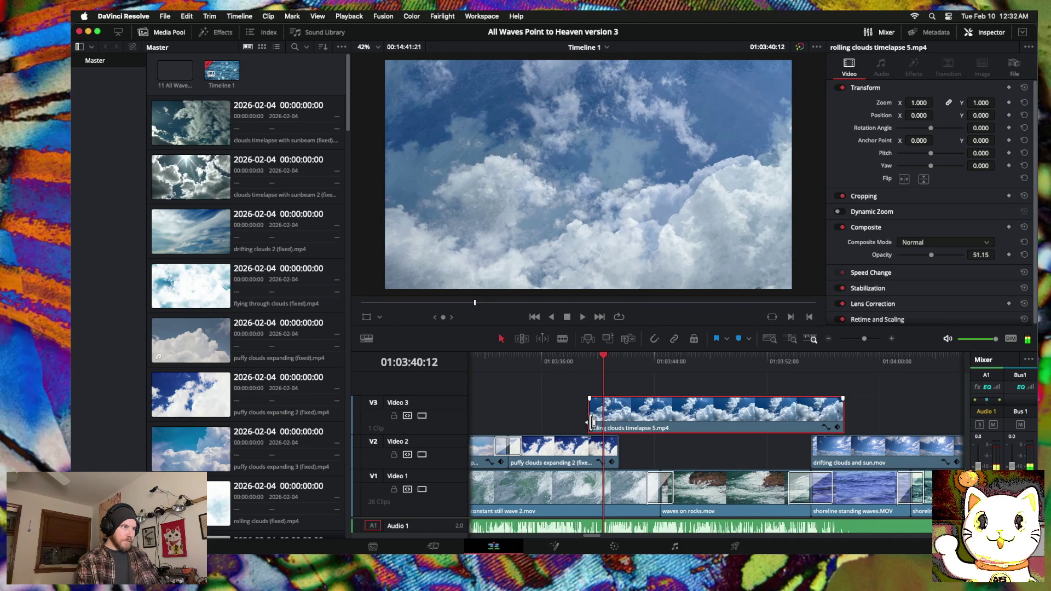
{"action": "mouse_move", "coordinate": [595, 422]}
{"action": "left_mouse_down"}
{"action": "mouse_move", "coordinate": [608, 422]}
{"action": "mouse_move", "coordinate": [609, 452]}
{"action": "left_mouse_up"}
Step: Trim its end to the playhead, drop it back on Video 2, and dissolve into drifting clouds and sun
{"action": "left_click_drag", "start_coordinate": [605, 359], "coordinate": [811, 364]}
{"action": "left_click_drag", "start_coordinate": [844, 420], "coordinate": [812, 420]}
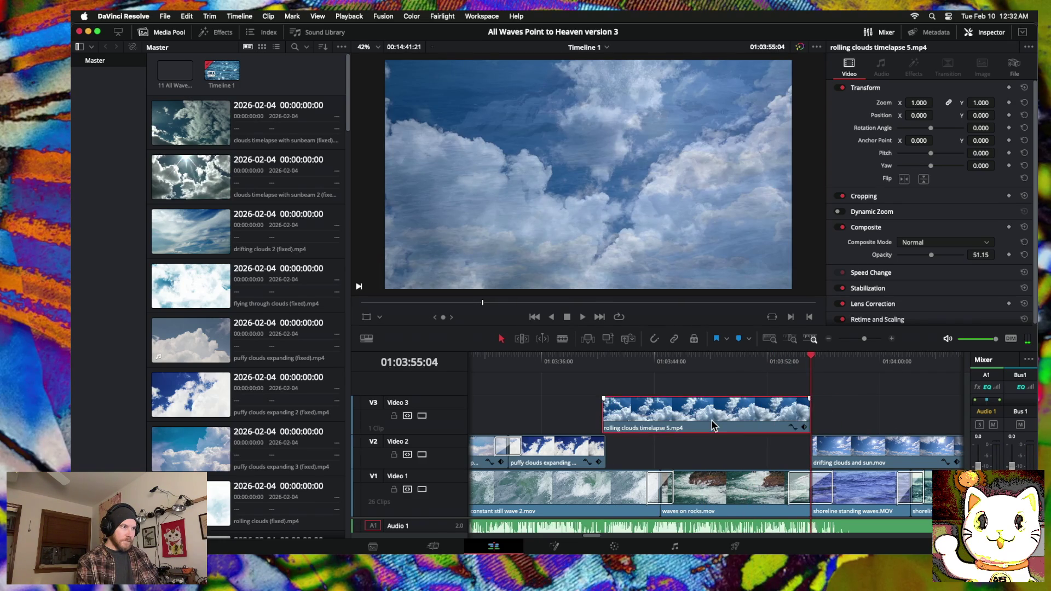
{"action": "left_click_drag", "start_coordinate": [713, 426], "coordinate": [713, 443]}
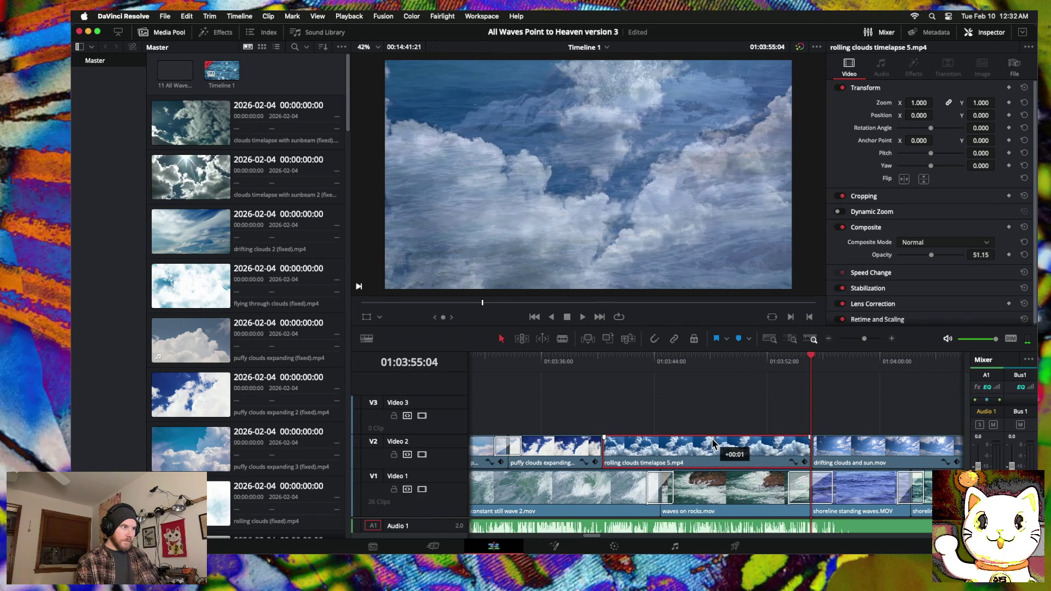
{"action": "left_click", "coordinate": [813, 448]}
{"action": "key", "text": "super+t"}
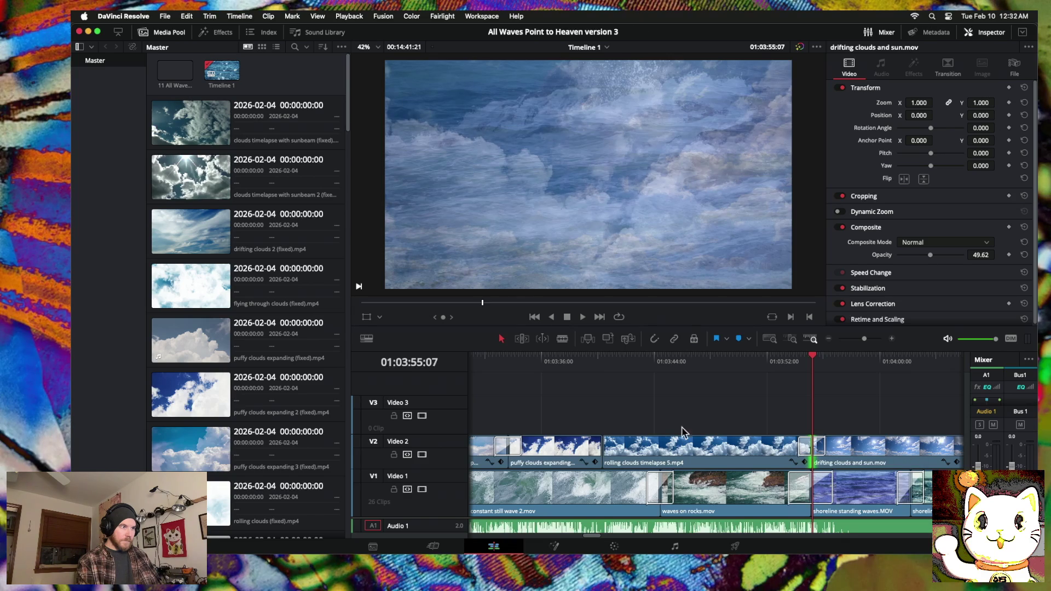
Step: Add a 60-frame dissolve at the puffy/rolling cut and a Cmd+T dissolve at the rolling/drifting cut, then play
{"action": "right_click", "coordinate": [603, 452]}
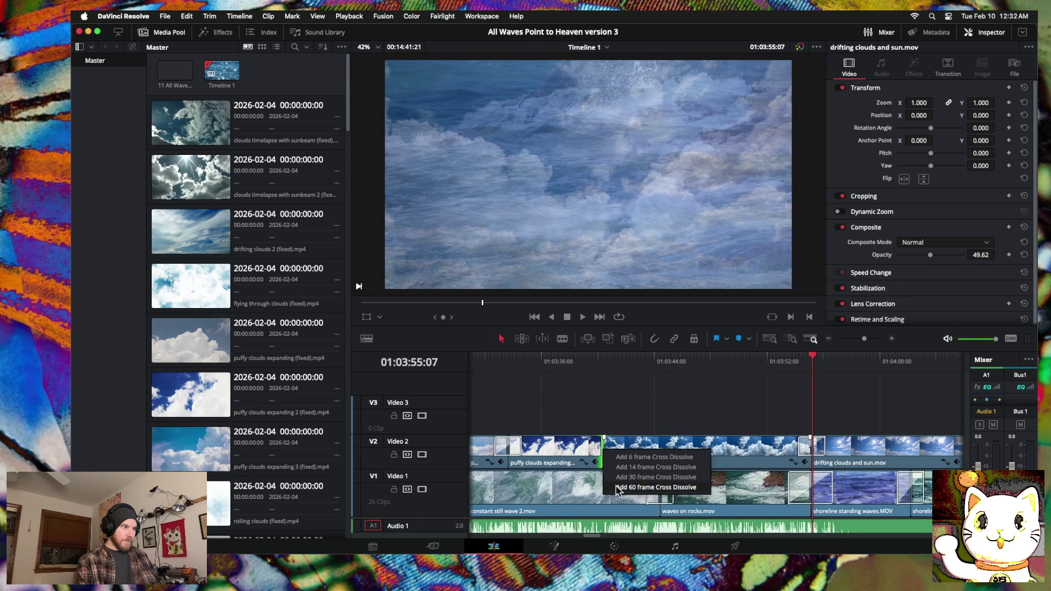
{"action": "left_click", "coordinate": [617, 488]}
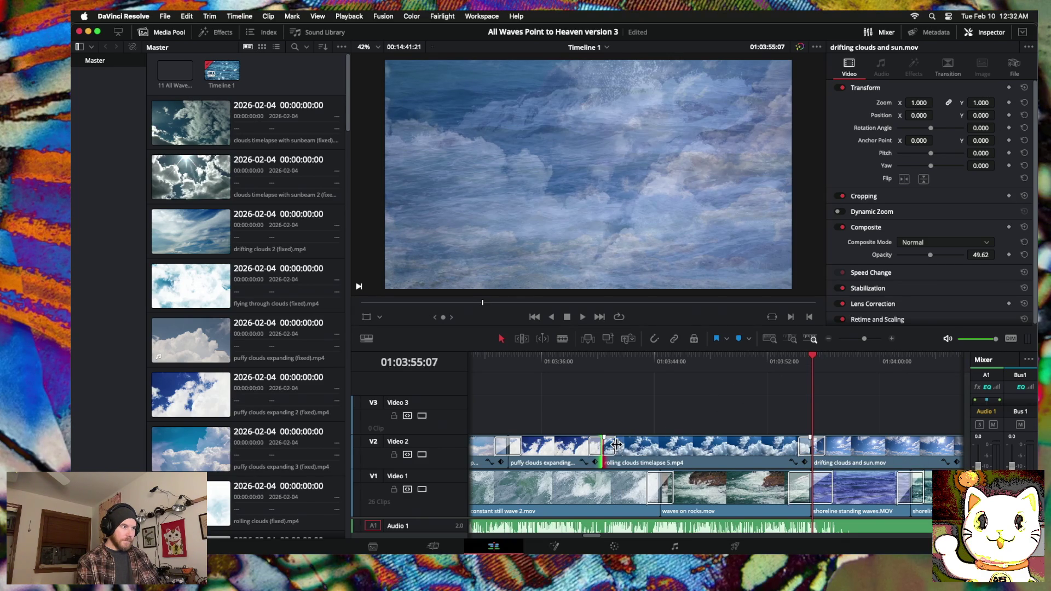
{"action": "left_click", "coordinate": [612, 445]}
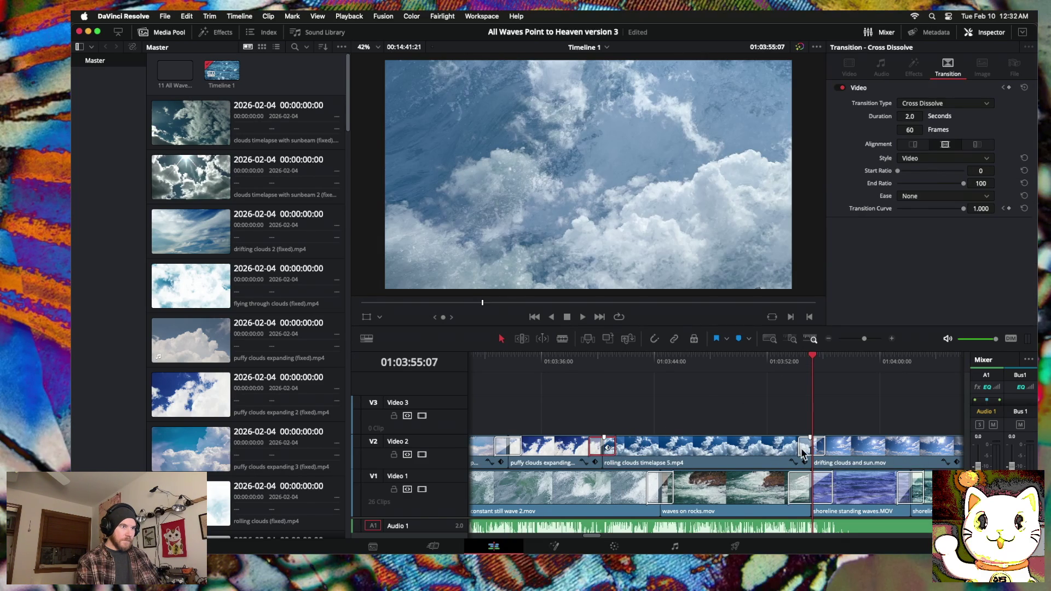
{"action": "left_click", "coordinate": [803, 453]}
{"action": "key", "text": "super+t"}
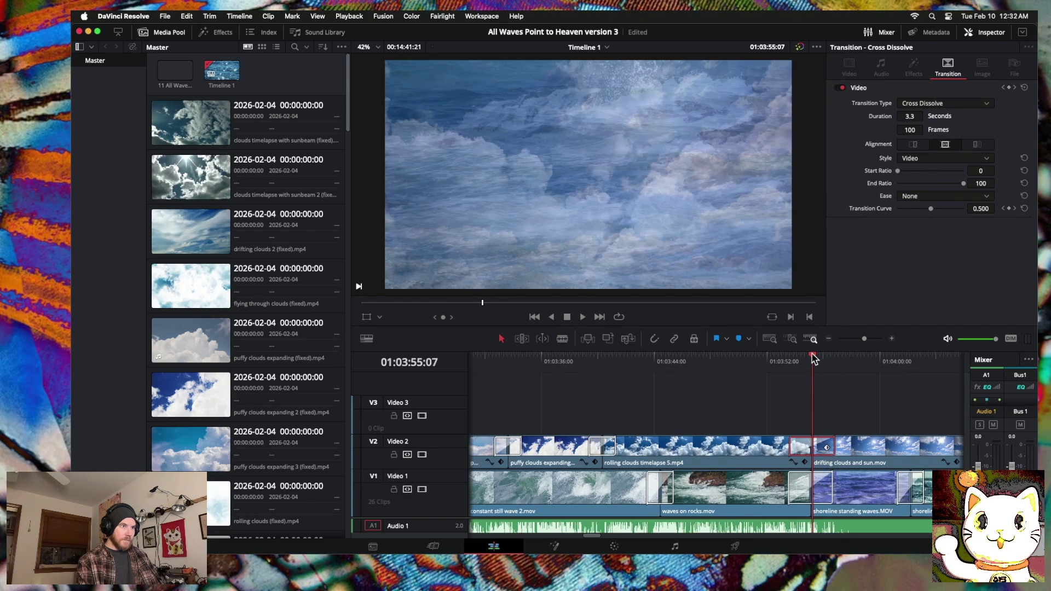
{"action": "left_click", "coordinate": [669, 359]}
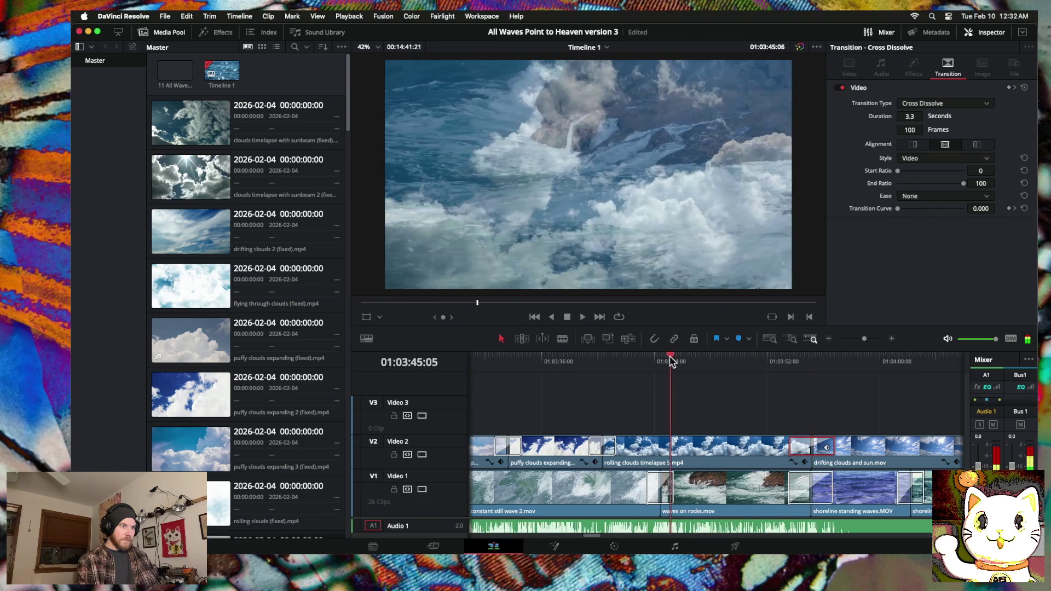
{"action": "key", "text": "space"}
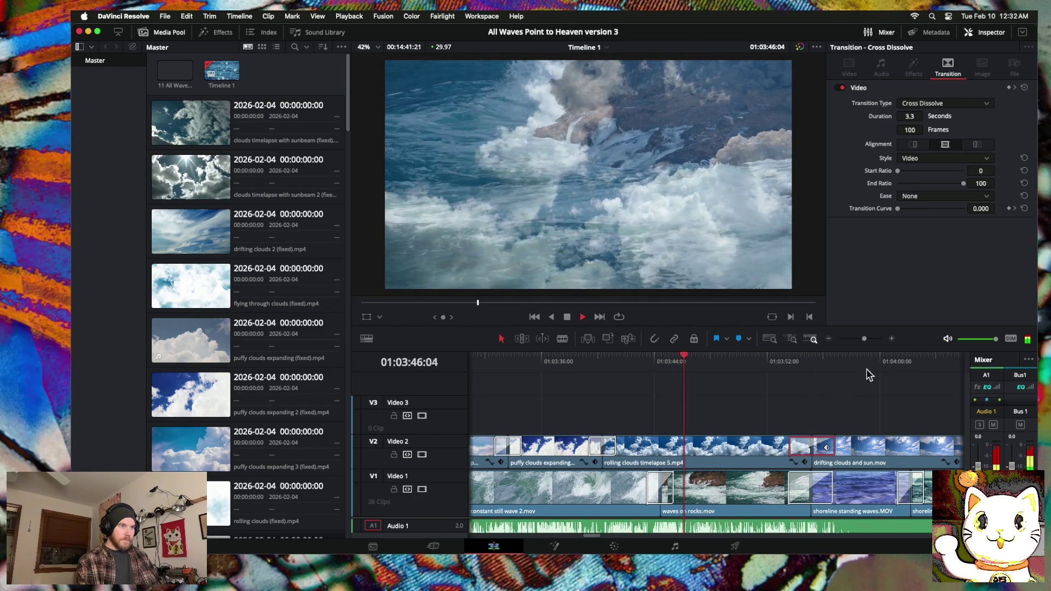
Step: Nudge the rolling clouds timelapse 5 / drifting clouds and sun cut and its dissolve slightly earlier
{"action": "left_click", "coordinate": [892, 338]}
{"action": "scroll", "coordinate": [815, 477], "scroll_direction": "right", "scroll_amount": 5}
{"action": "scroll", "coordinate": [834, 472], "scroll_direction": "right", "scroll_amount": 3}
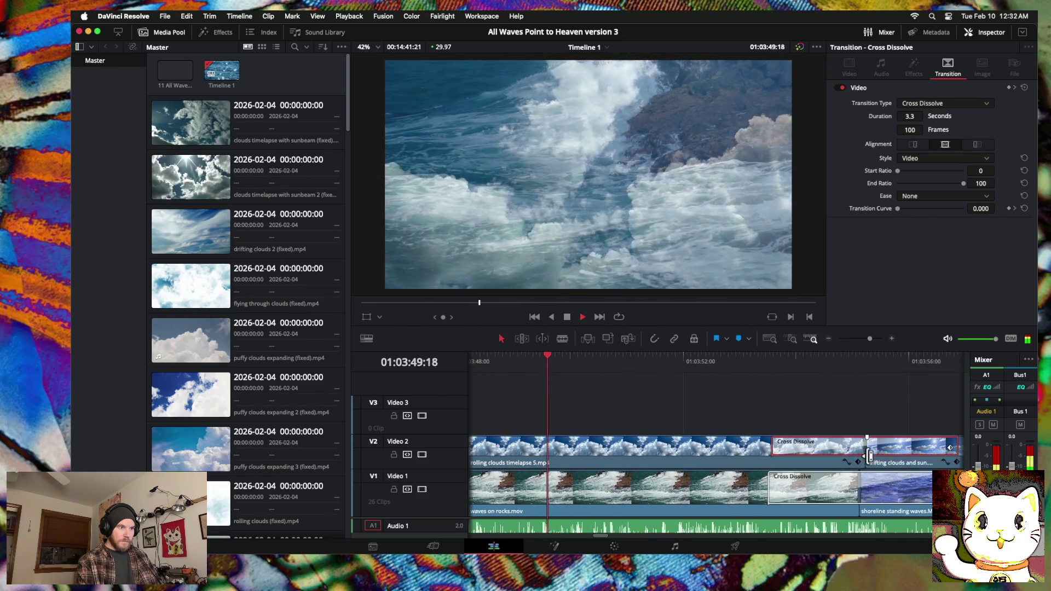
{"action": "left_click", "coordinate": [868, 455]}
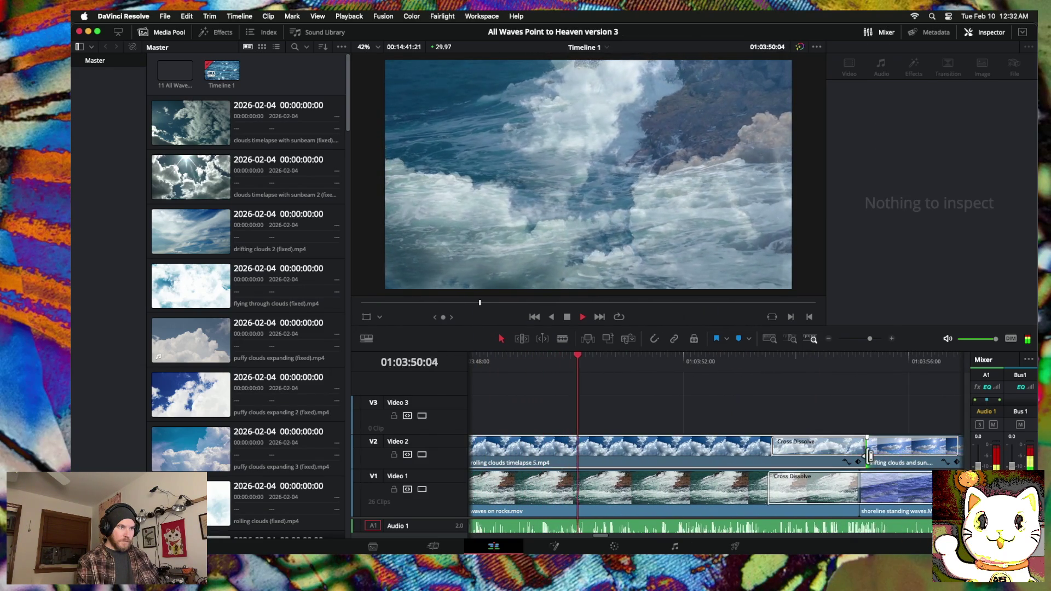
{"action": "scroll", "coordinate": [857, 462], "scroll_direction": "right", "scroll_amount": 1}
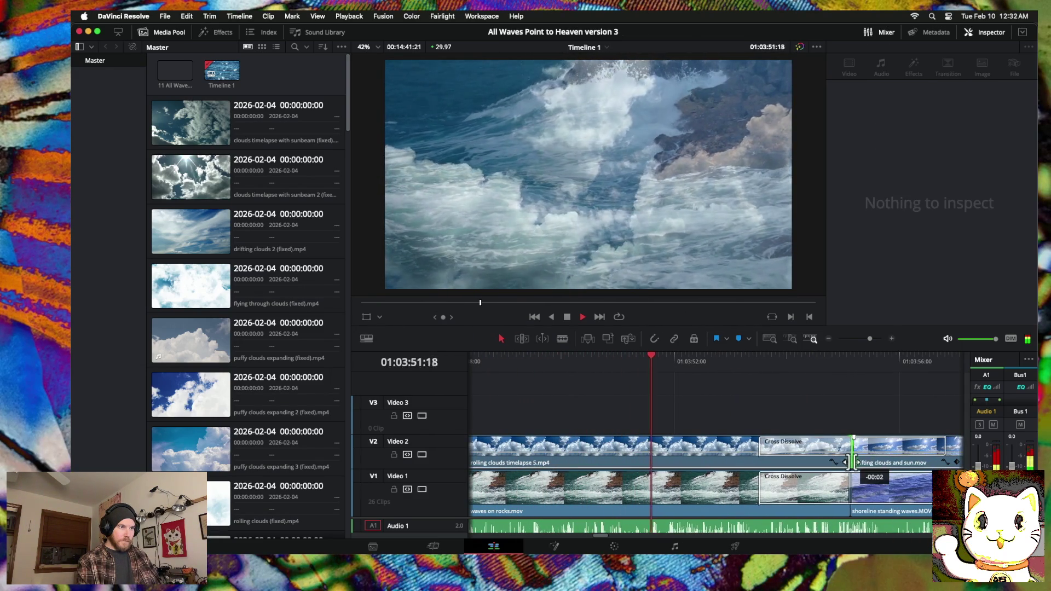
{"action": "left_click_drag", "start_coordinate": [853, 463], "coordinate": [848, 463]}
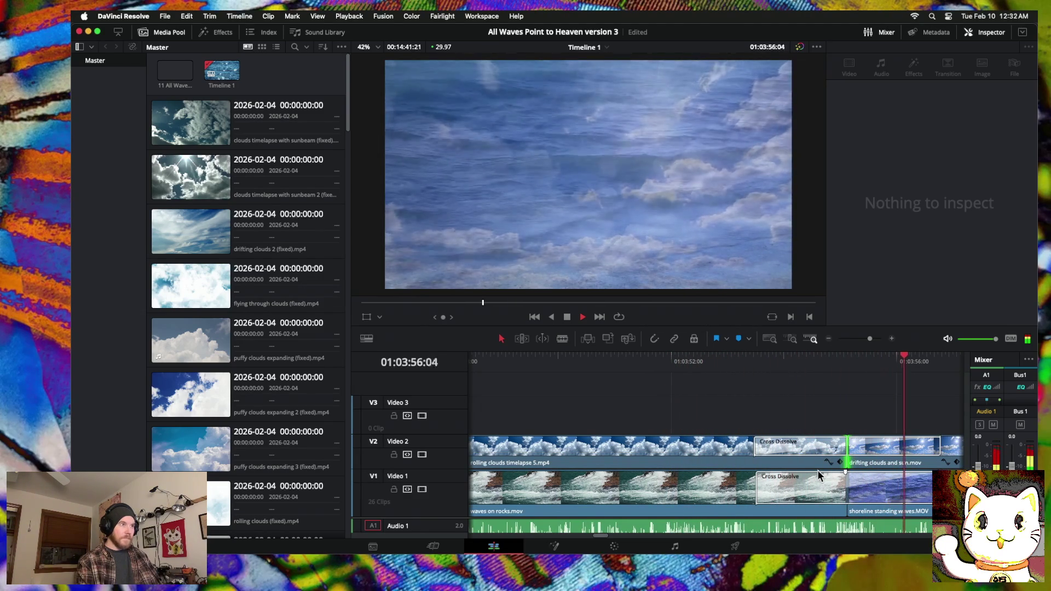
{"action": "left_click", "coordinate": [829, 339]}
{"action": "left_click", "coordinate": [829, 340]}
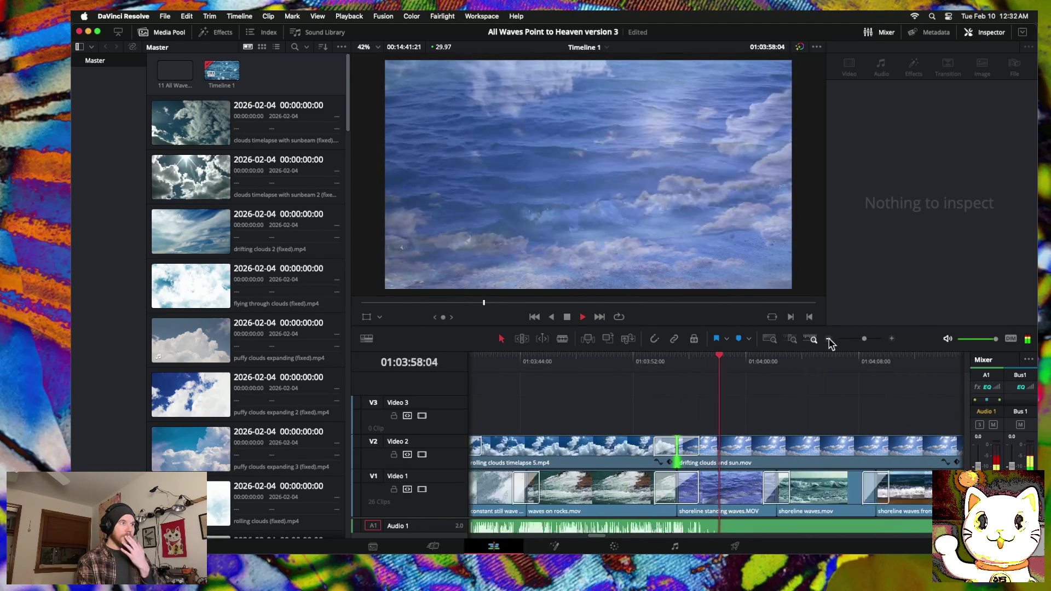
{"action": "left_click", "coordinate": [830, 340]}
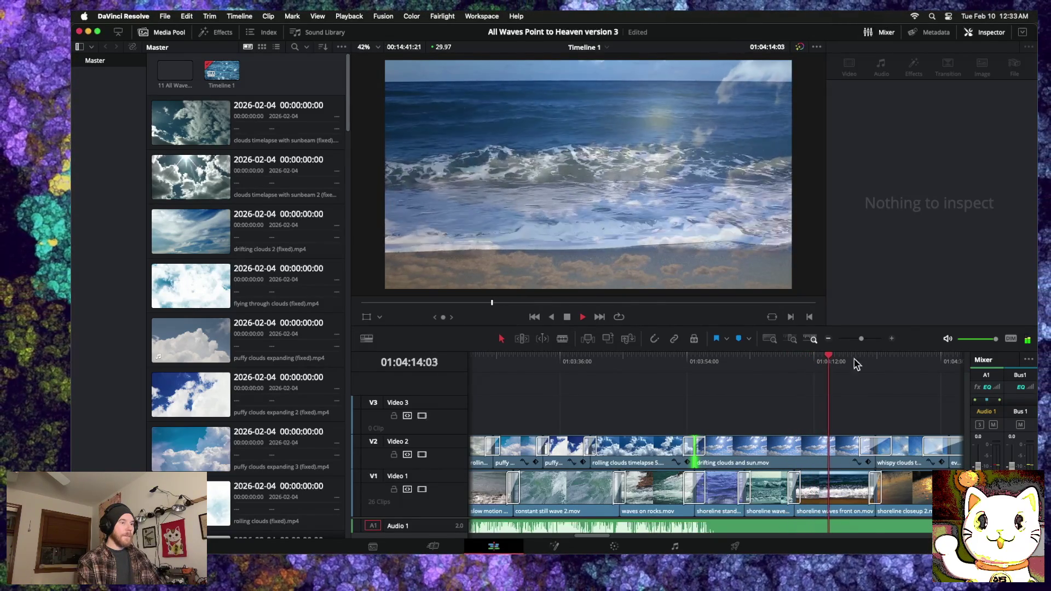
{"action": "left_click", "coordinate": [799, 490]}
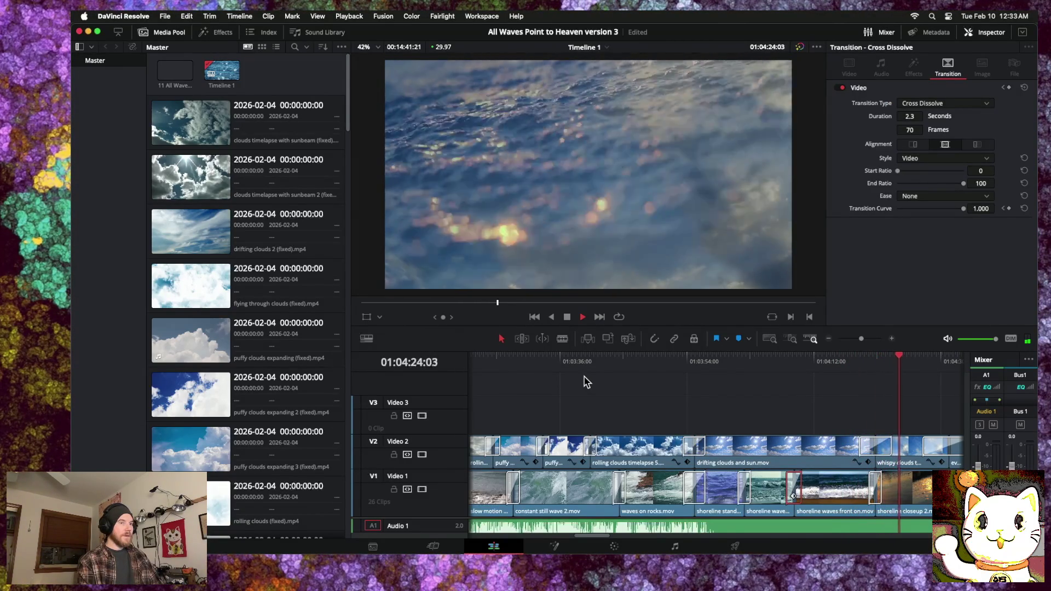
{"action": "left_click", "coordinate": [829, 339]}
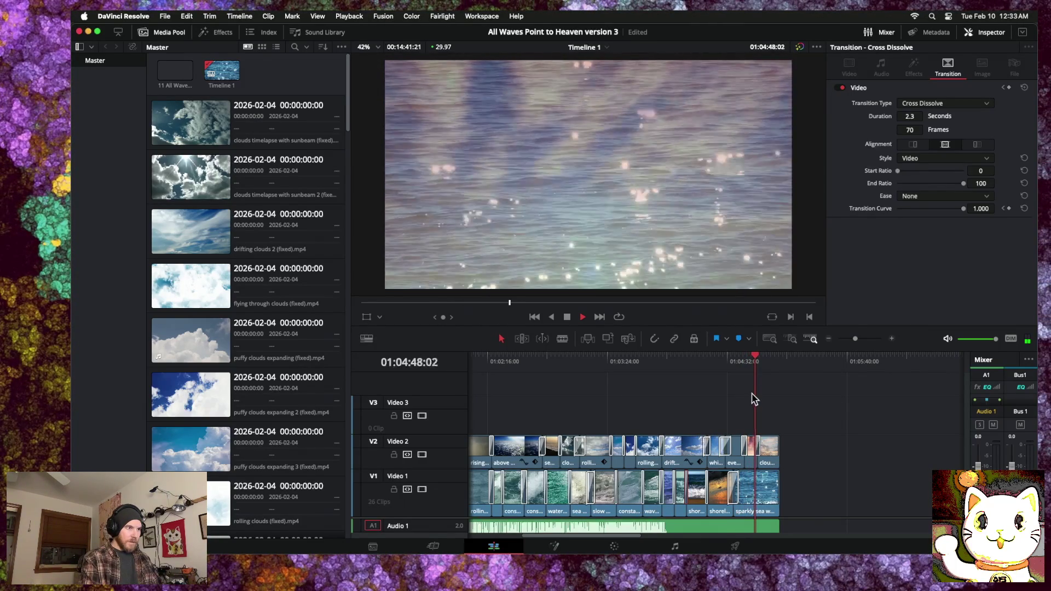
{"action": "left_click_drag", "start_coordinate": [758, 357], "coordinate": [594, 355]}
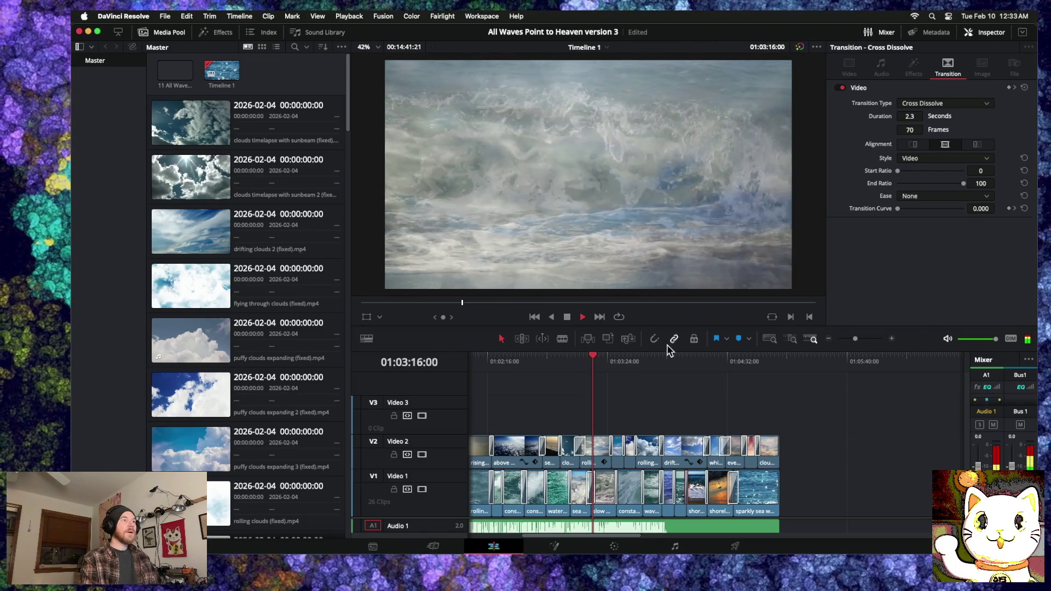
Step: Raise the opacity of rolling clouds timelapse 4 to about 59
{"action": "key", "text": "space"}
{"action": "left_click", "coordinate": [599, 456]}
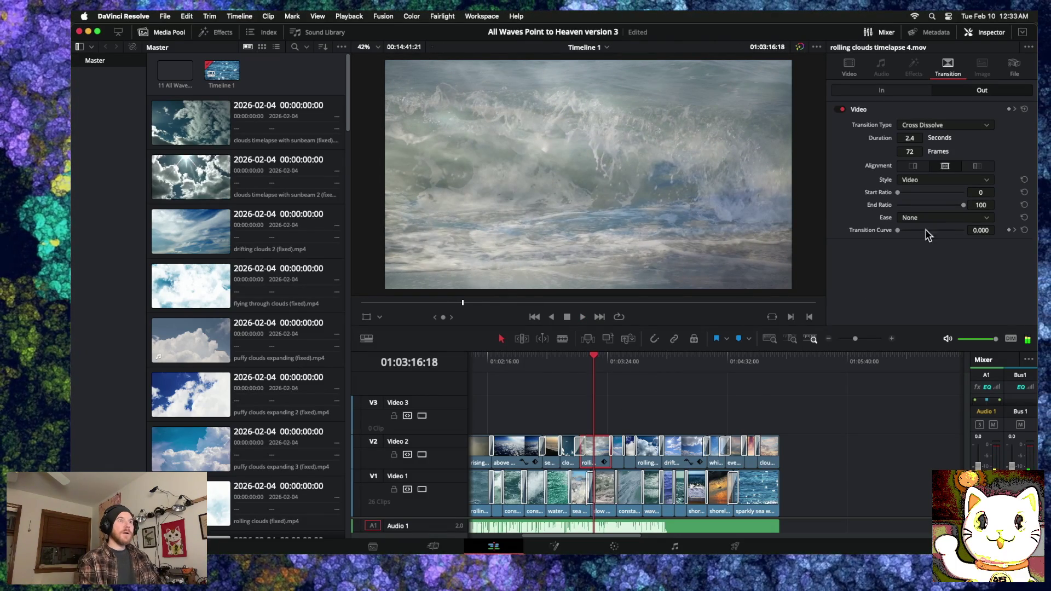
{"action": "left_click", "coordinate": [848, 65]}
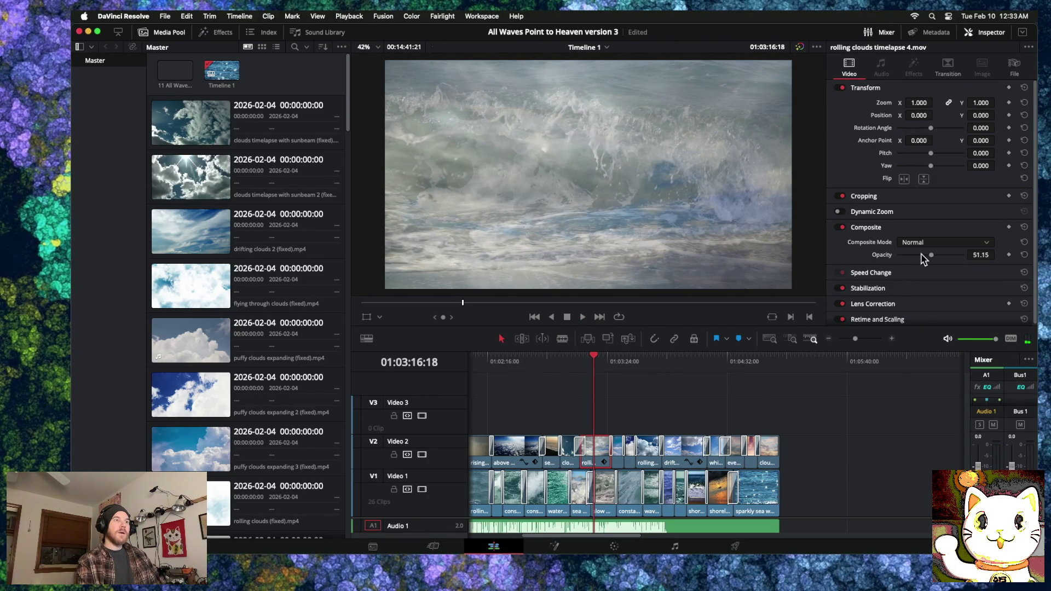
{"action": "mouse_move", "coordinate": [930, 256]}
{"action": "left_mouse_down"}
{"action": "mouse_move", "coordinate": [1013, 261]}
{"action": "mouse_move", "coordinate": [939, 260]}
{"action": "left_mouse_up"}
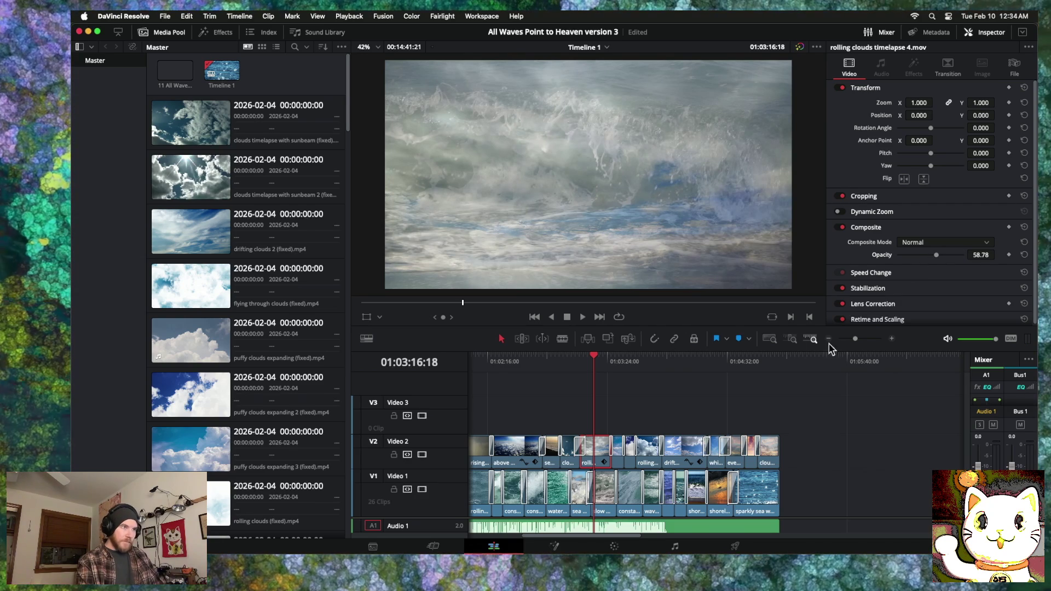
Step: Review the layered section and trim the end of rolling clouds timelapse 4.mov on Video 2
{"action": "left_click", "coordinate": [891, 339]}
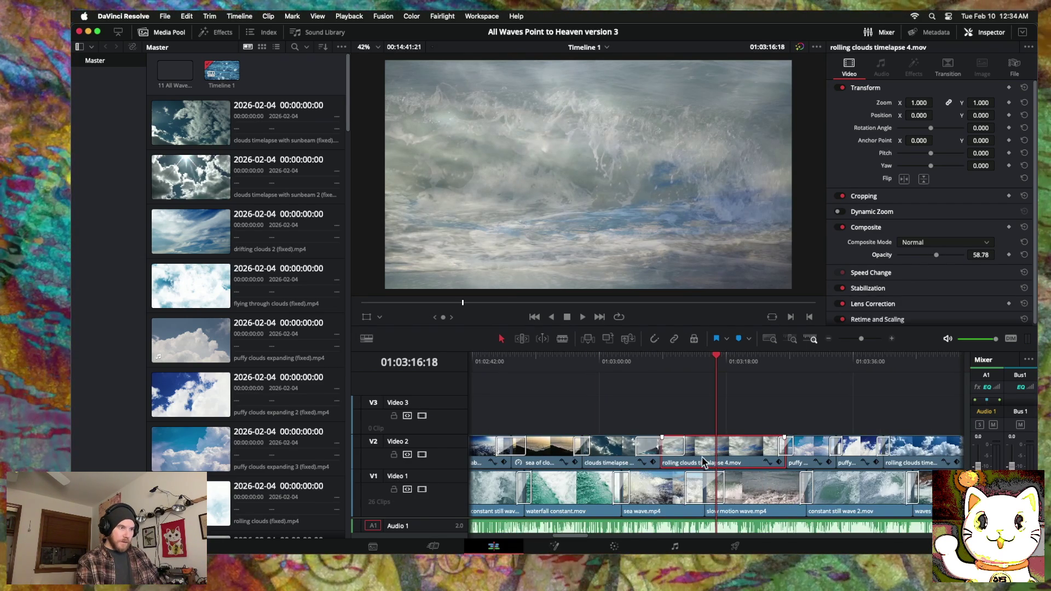
{"action": "scroll", "coordinate": [702, 457], "scroll_direction": "right", "scroll_amount": 3}
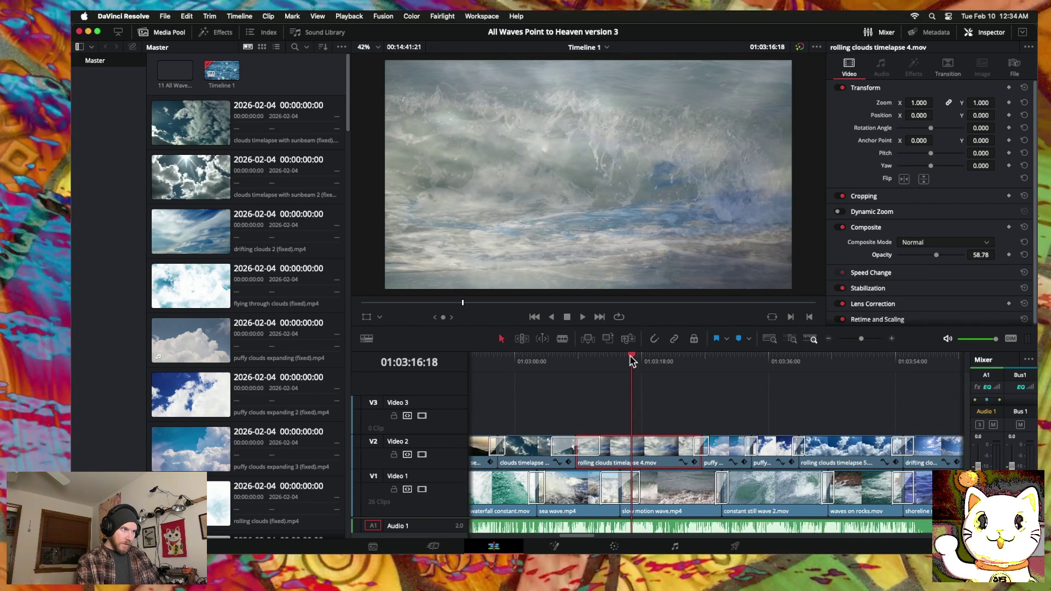
{"action": "left_click", "coordinate": [545, 361]}
{"action": "key", "text": "space"}
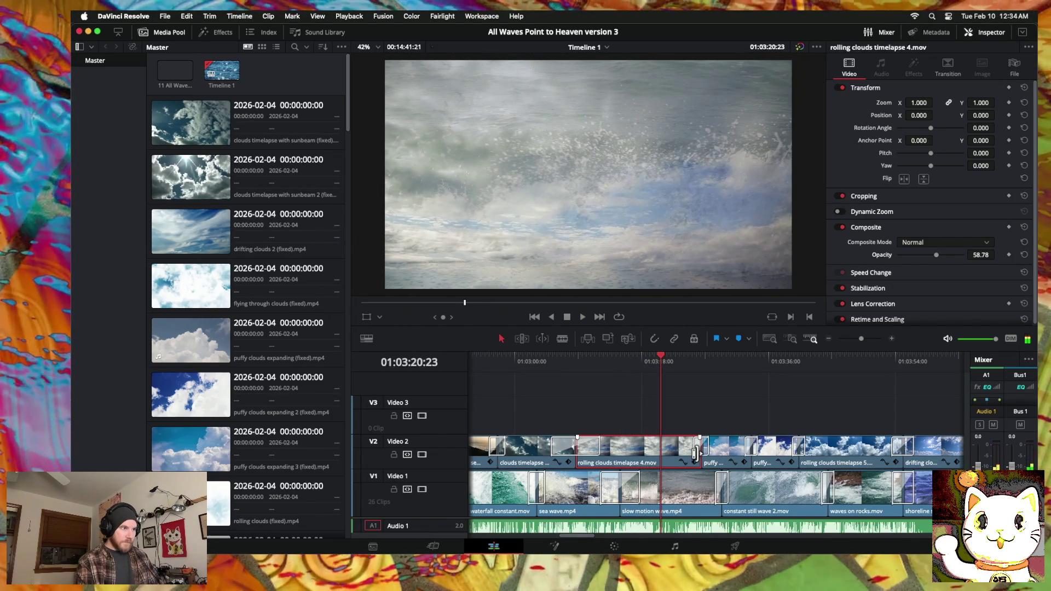
{"action": "left_click_drag", "start_coordinate": [697, 453], "coordinate": [648, 453]}
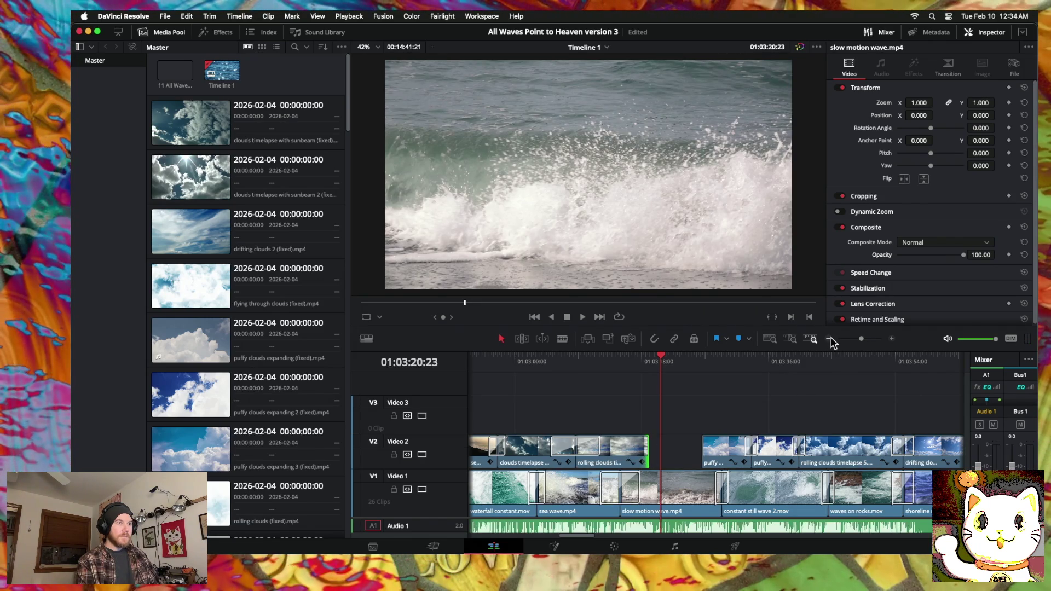
Step: Shorten the last clip on Video 2 at the end of the sequence
{"action": "left_click", "coordinate": [828, 338]}
{"action": "left_click", "coordinate": [829, 339]}
{"action": "mouse_move", "coordinate": [879, 362]}
{"action": "left_mouse_down"}
{"action": "mouse_move", "coordinate": [866, 364]}
{"action": "mouse_move", "coordinate": [921, 366]}
{"action": "left_mouse_up"}
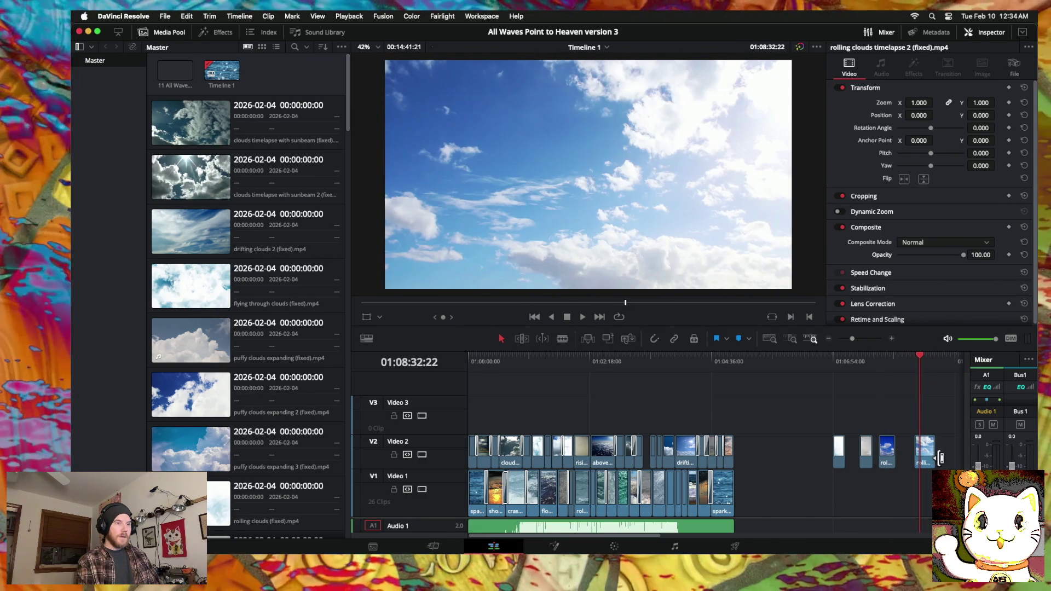
{"action": "left_click_drag", "start_coordinate": [932, 454], "coordinate": [650, 414]}
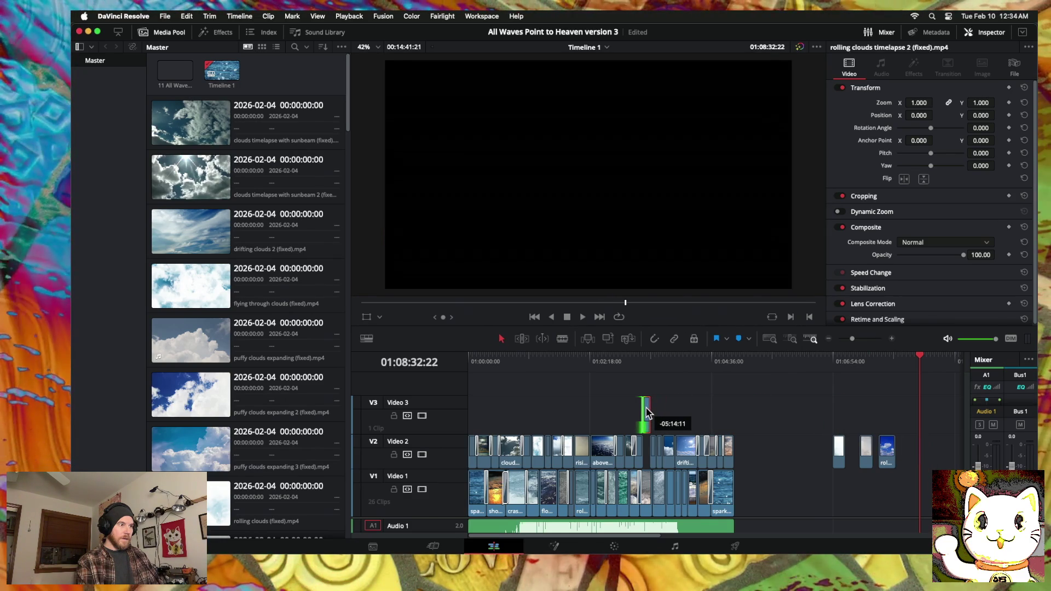
Step: Drop rolling clouds timelapse 2 from Video 3 into the Video 2 gap and cross-dissolve its first edit
{"action": "left_click", "coordinate": [645, 365]}
{"action": "left_click", "coordinate": [893, 339]}
{"action": "left_click", "coordinate": [892, 339]}
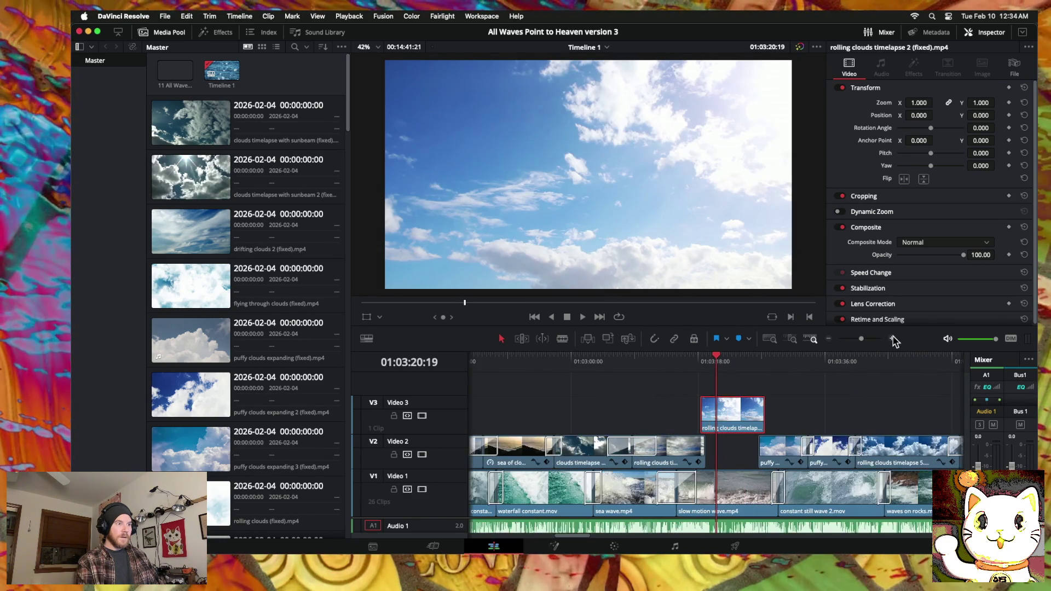
{"action": "left_click", "coordinate": [893, 338]}
{"action": "left_click_drag", "start_coordinate": [753, 430], "coordinate": [750, 463]}
{"action": "left_click_drag", "start_coordinate": [688, 455], "coordinate": [691, 455]}
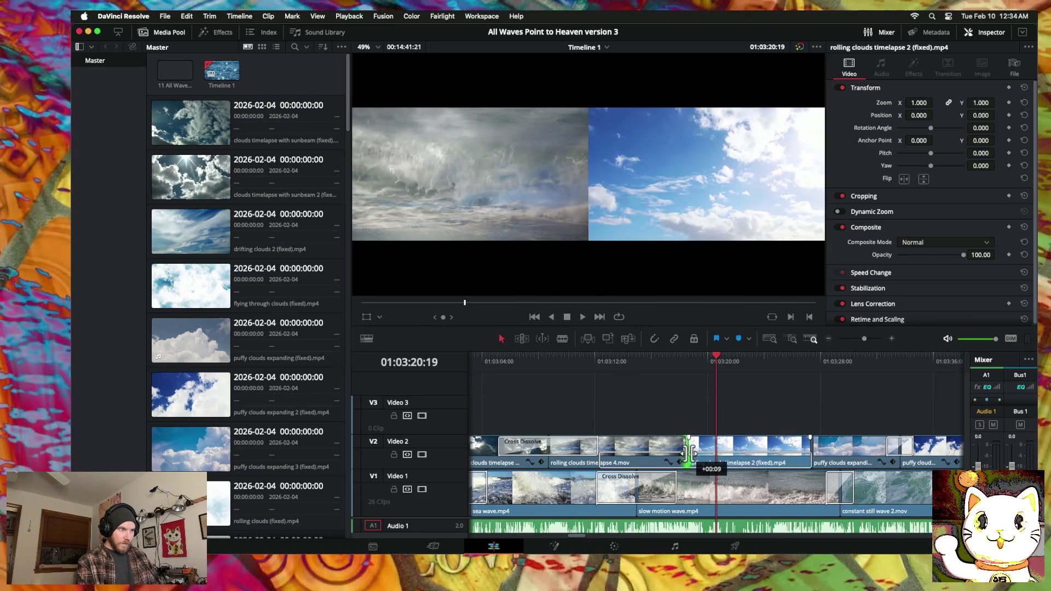
{"action": "right_click", "coordinate": [691, 456]}
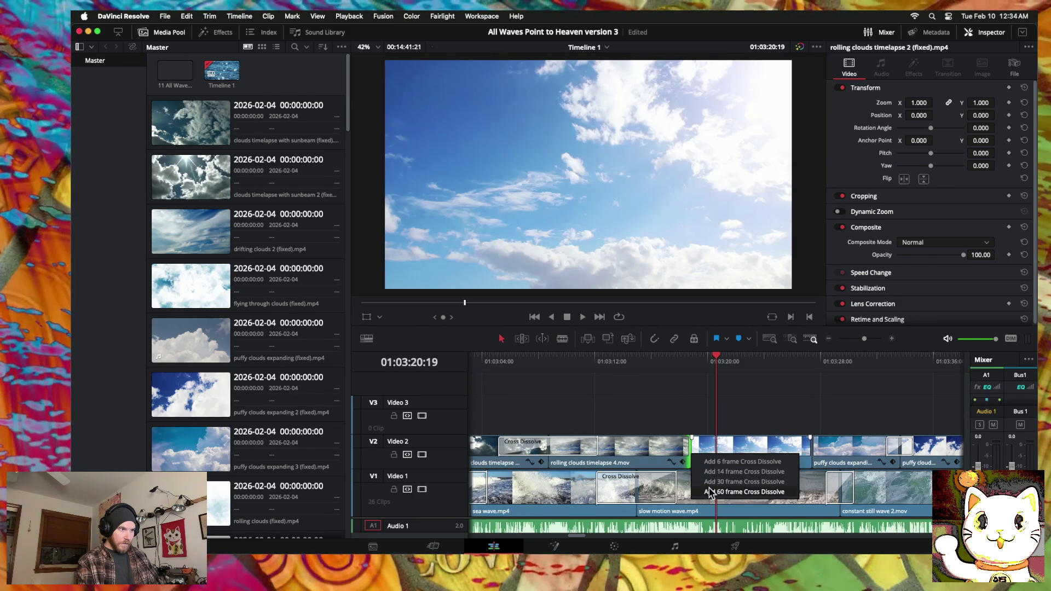
{"action": "left_click", "coordinate": [709, 492]}
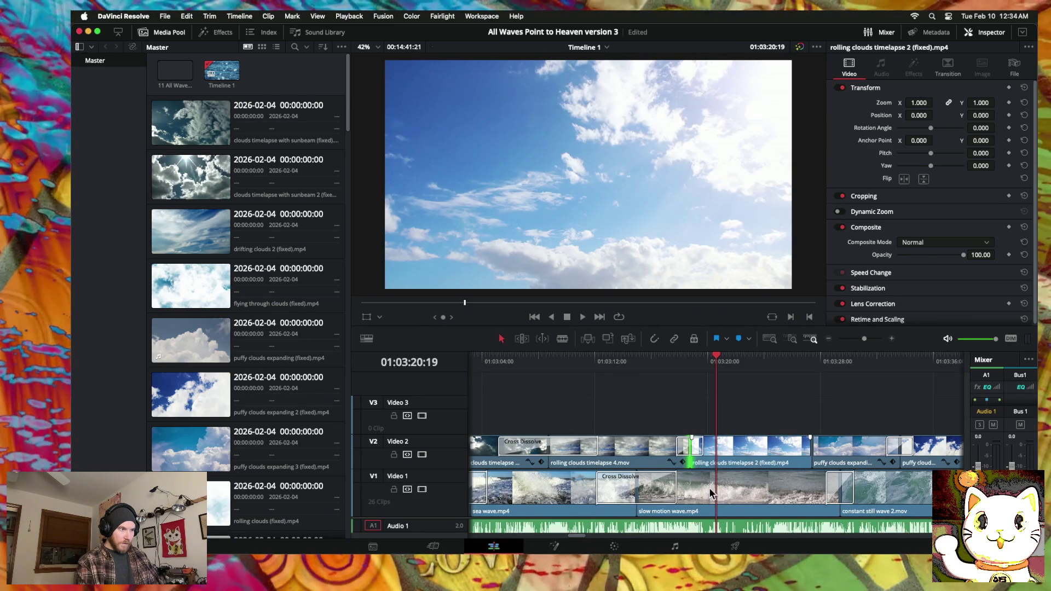
Step: Trim the next edit point shorter, add a 60-frame cross dissolve, and play back both dissolves
{"action": "left_click_drag", "start_coordinate": [812, 453], "coordinate": [805, 453]}
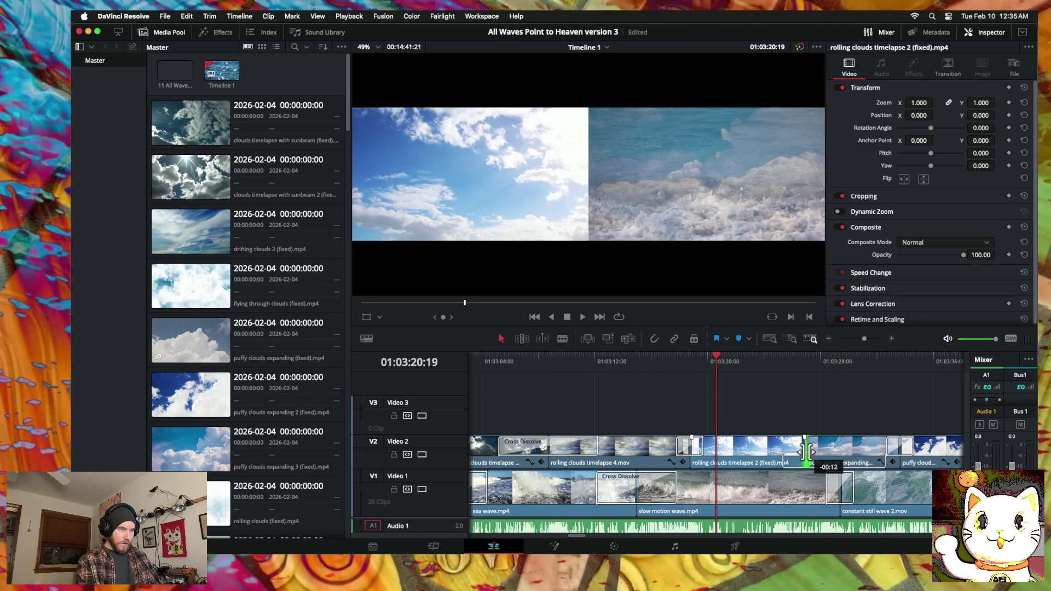
{"action": "right_click", "coordinate": [807, 456]}
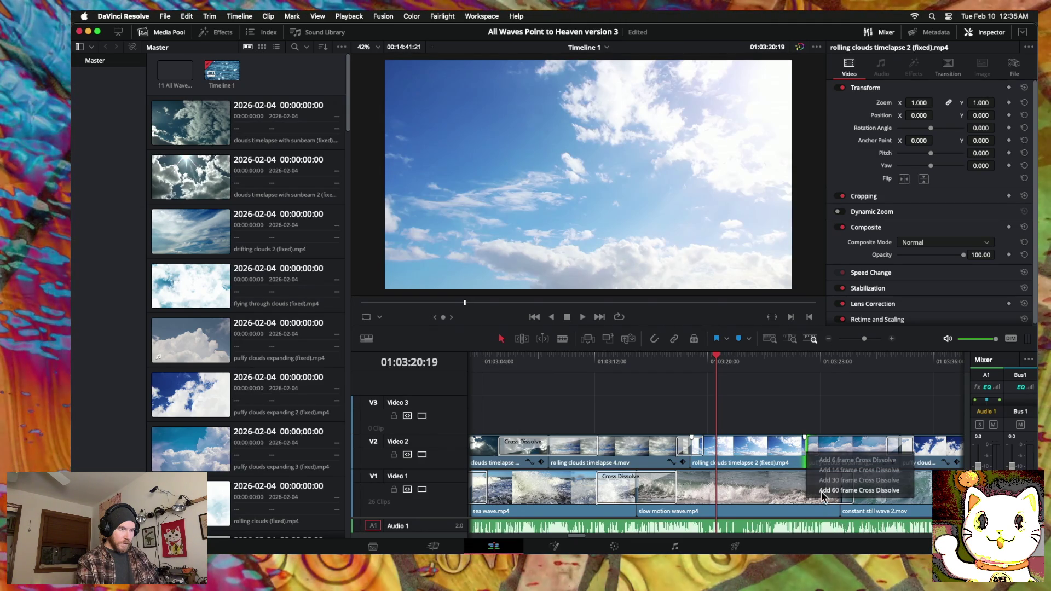
{"action": "left_click", "coordinate": [821, 491]}
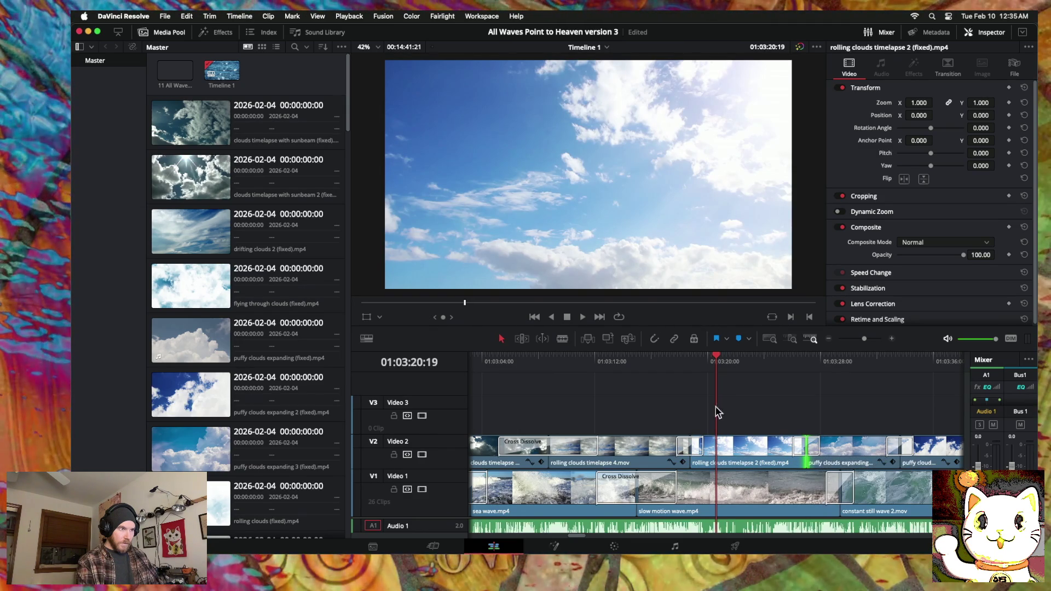
{"action": "left_click", "coordinate": [631, 359]}
{"action": "key", "text": "space"}
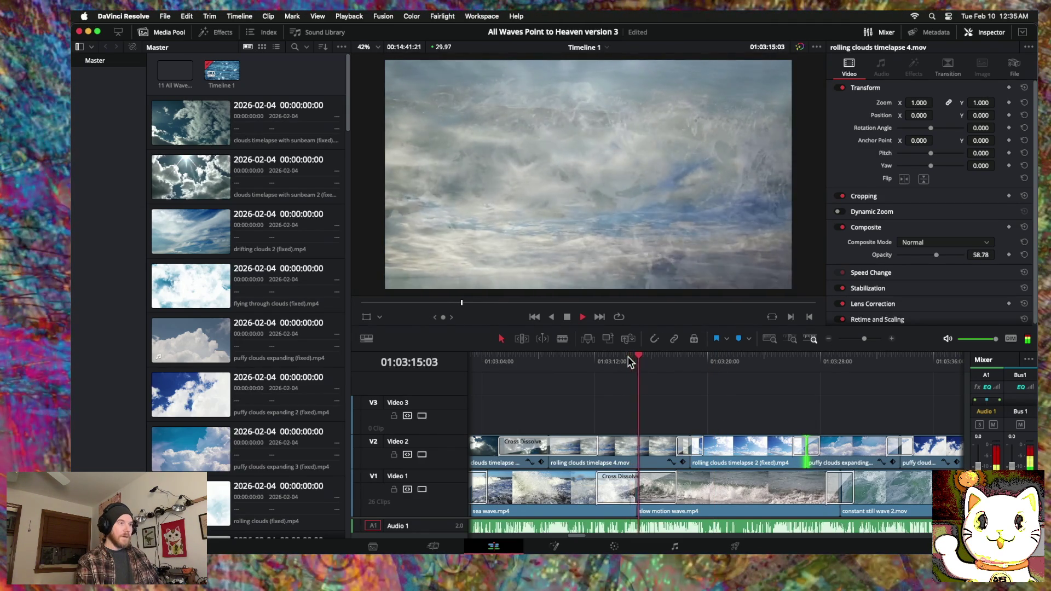
Step: Trim the Video 2 edit and review the 3.4-second dissolve into puffy clouds expanding by scrubbing and playback
{"action": "mouse_move", "coordinate": [681, 449]}
{"action": "left_mouse_down"}
{"action": "mouse_move", "coordinate": [671, 447]}
{"action": "mouse_move", "coordinate": [700, 446]}
{"action": "left_mouse_up"}
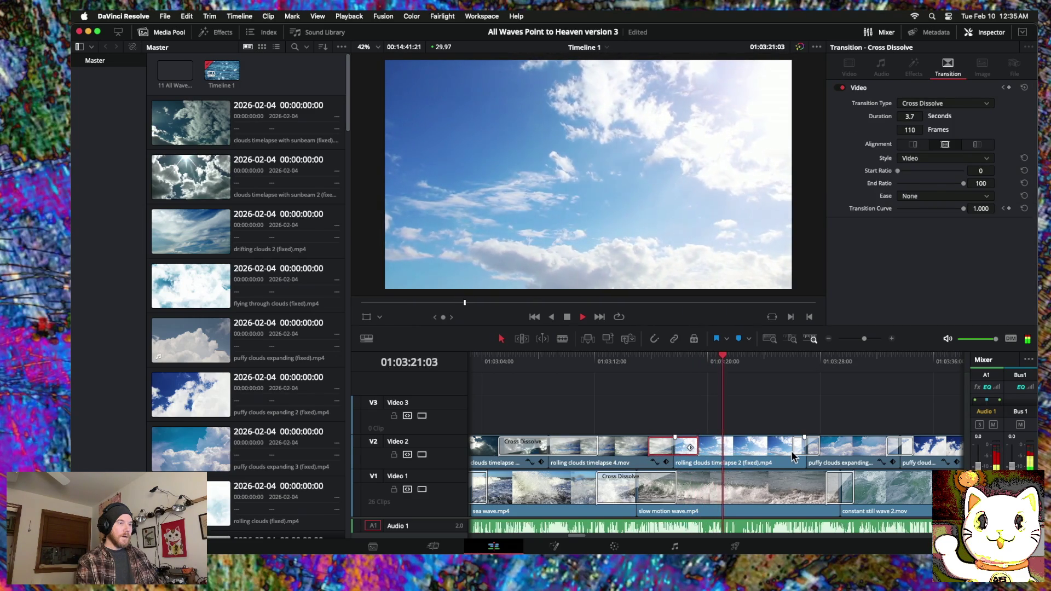
{"action": "left_click", "coordinate": [795, 446]}
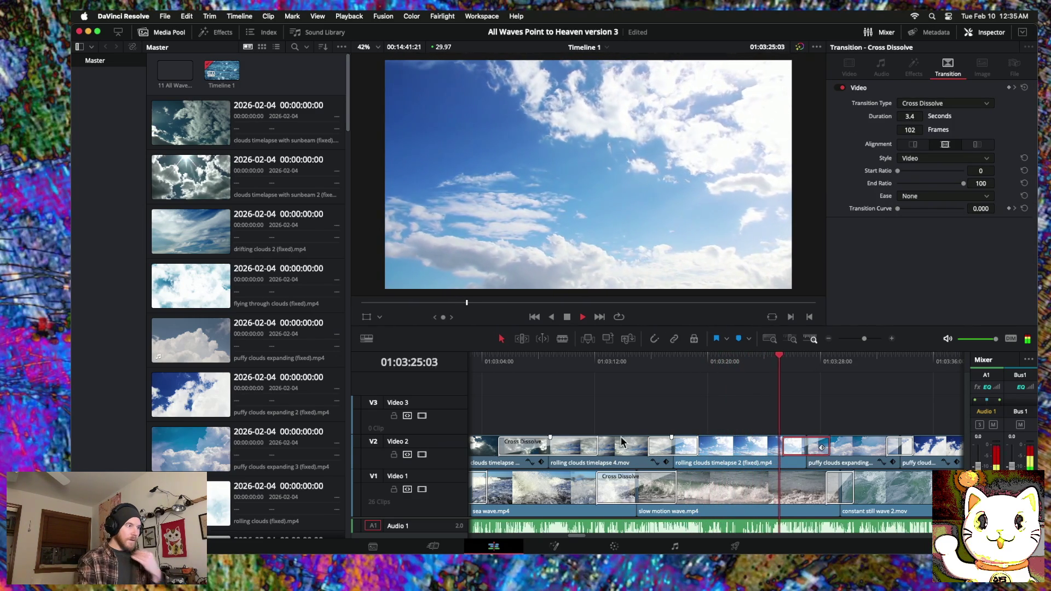
{"action": "left_click", "coordinate": [594, 364]}
{"action": "mouse_move", "coordinate": [594, 363]}
{"action": "left_mouse_down"}
{"action": "mouse_move", "coordinate": [934, 368]}
{"action": "mouse_move", "coordinate": [797, 365]}
{"action": "left_mouse_up"}
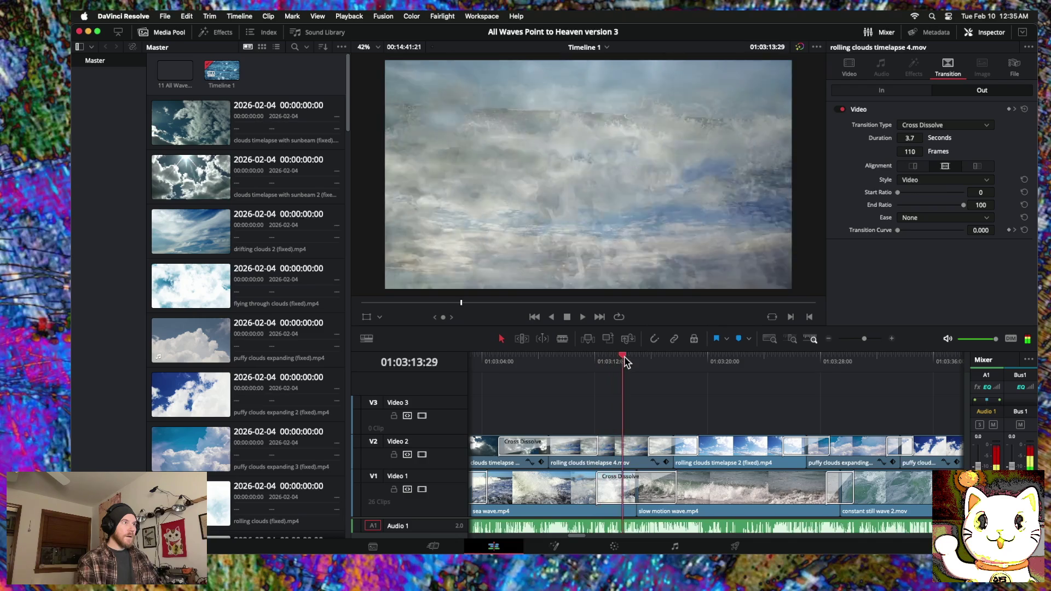
{"action": "key", "text": "space"}
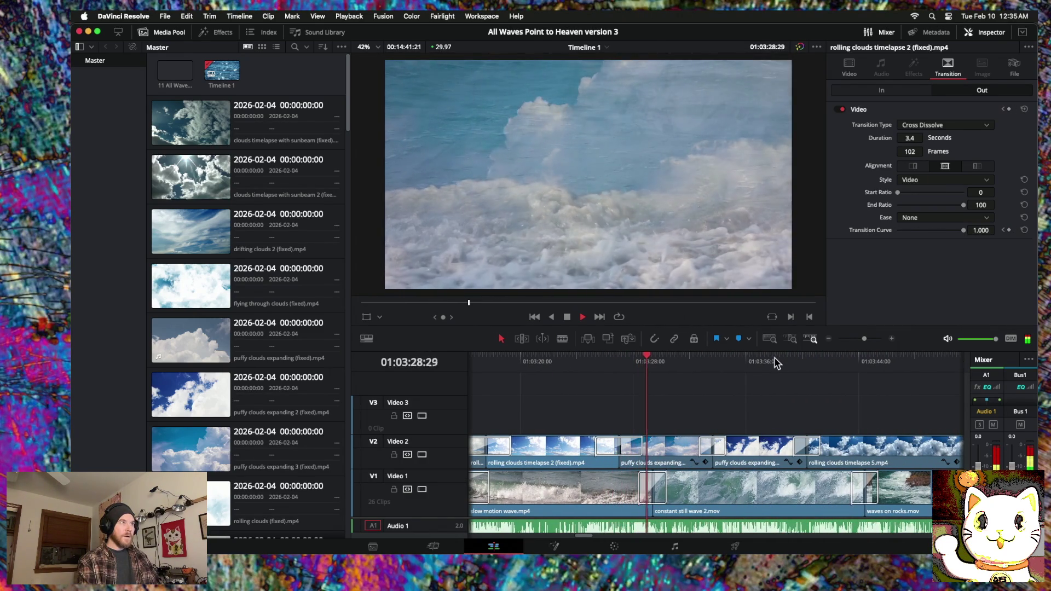
{"action": "left_click", "coordinate": [829, 340]}
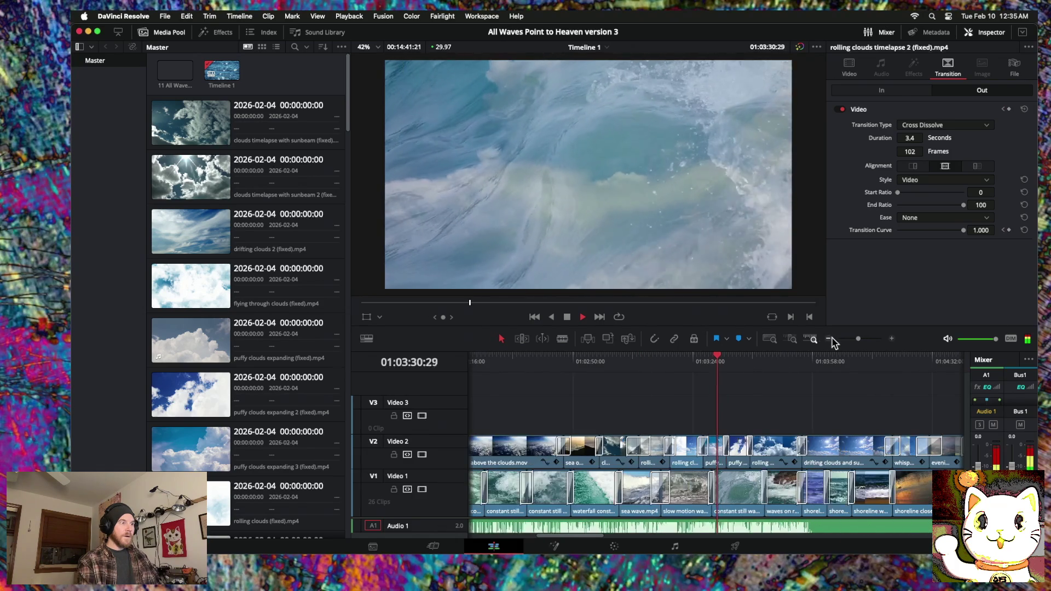
Step: Place rolling clouds (fixed).mp4 on Video 3 above the Video 2 gap and extend its start earlier
{"action": "left_click", "coordinate": [691, 449]}
{"action": "mouse_move", "coordinate": [686, 360]}
{"action": "left_mouse_down"}
{"action": "mouse_move", "coordinate": [635, 354]}
{"action": "mouse_move", "coordinate": [685, 355]}
{"action": "left_mouse_up"}
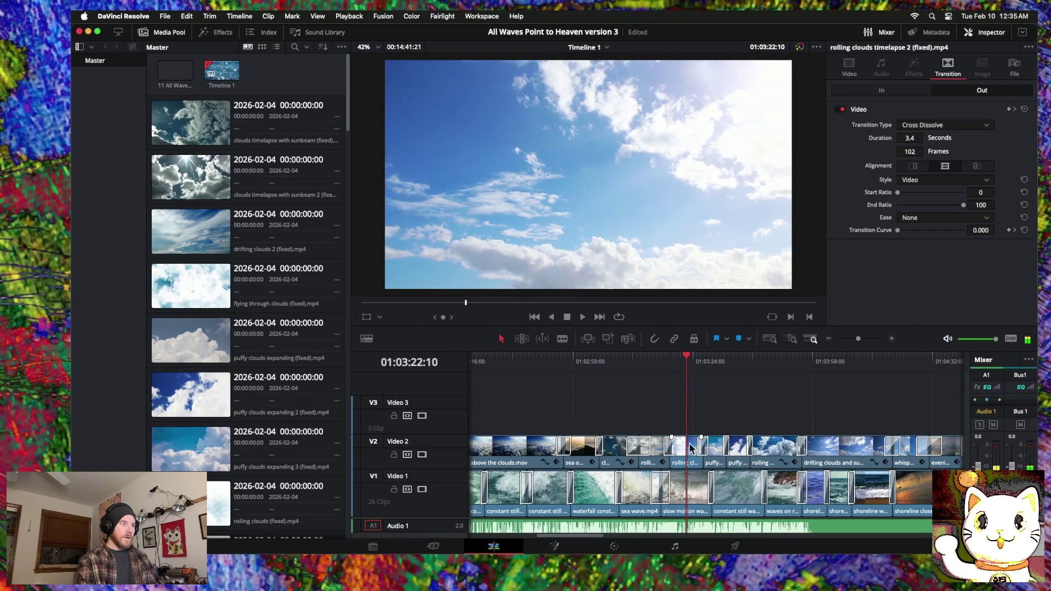
{"action": "mouse_move", "coordinate": [691, 449]}
{"action": "left_mouse_down"}
{"action": "mouse_move", "coordinate": [935, 450]}
{"action": "mouse_move", "coordinate": [639, 449]}
{"action": "mouse_move", "coordinate": [724, 453]}
{"action": "left_mouse_up"}
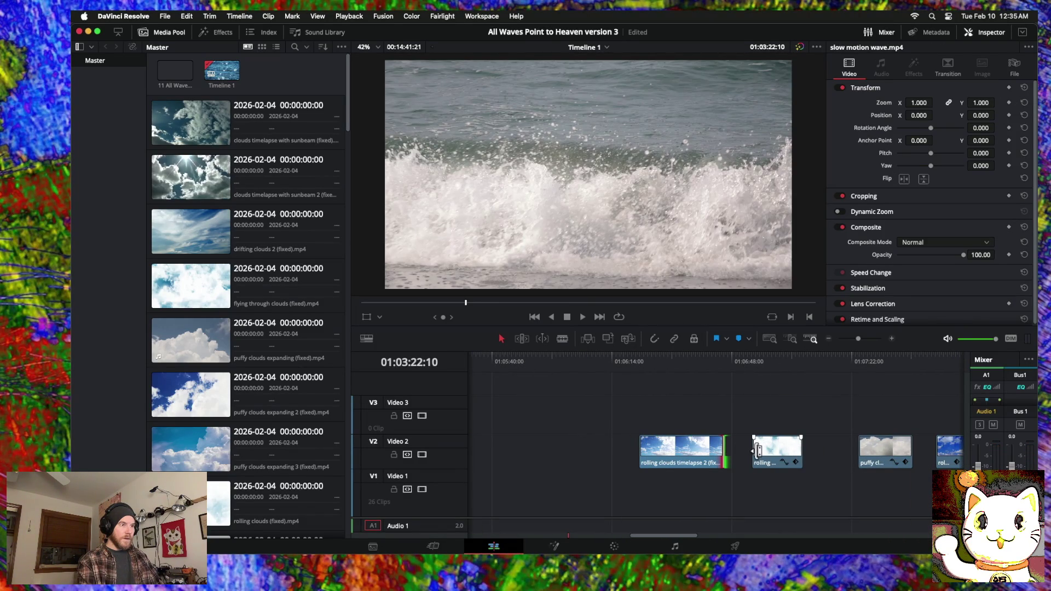
{"action": "mouse_move", "coordinate": [758, 452]}
{"action": "left_mouse_down"}
{"action": "mouse_move", "coordinate": [441, 443]}
{"action": "mouse_move", "coordinate": [664, 415]}
{"action": "mouse_move", "coordinate": [772, 414]}
{"action": "left_mouse_up"}
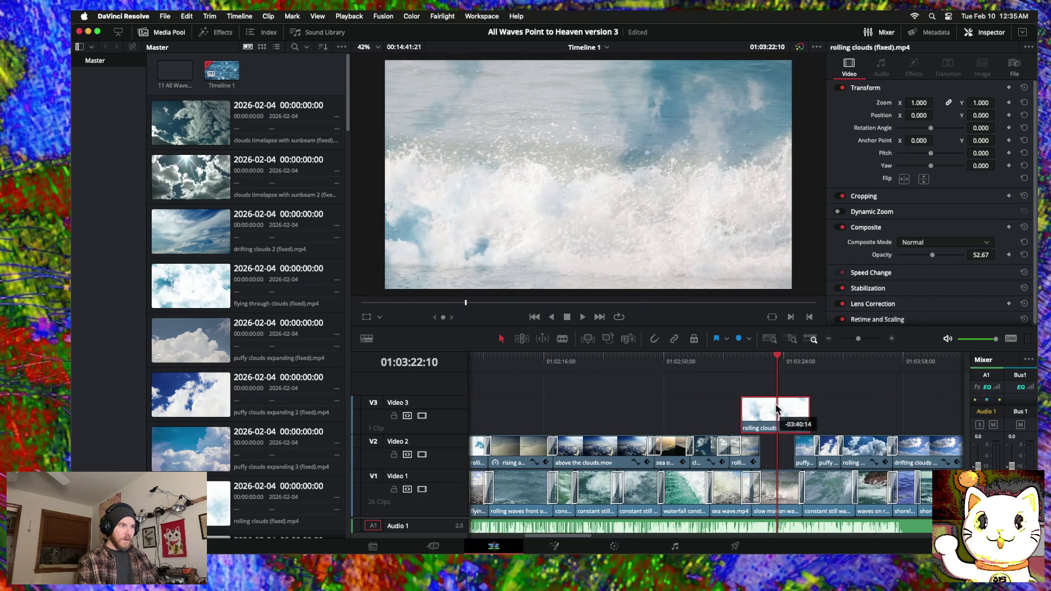
Step: Trim both ends of the rolling clouds (fixed) clip on Video 3
{"action": "left_click", "coordinate": [892, 339]}
{"action": "left_click", "coordinate": [892, 339]}
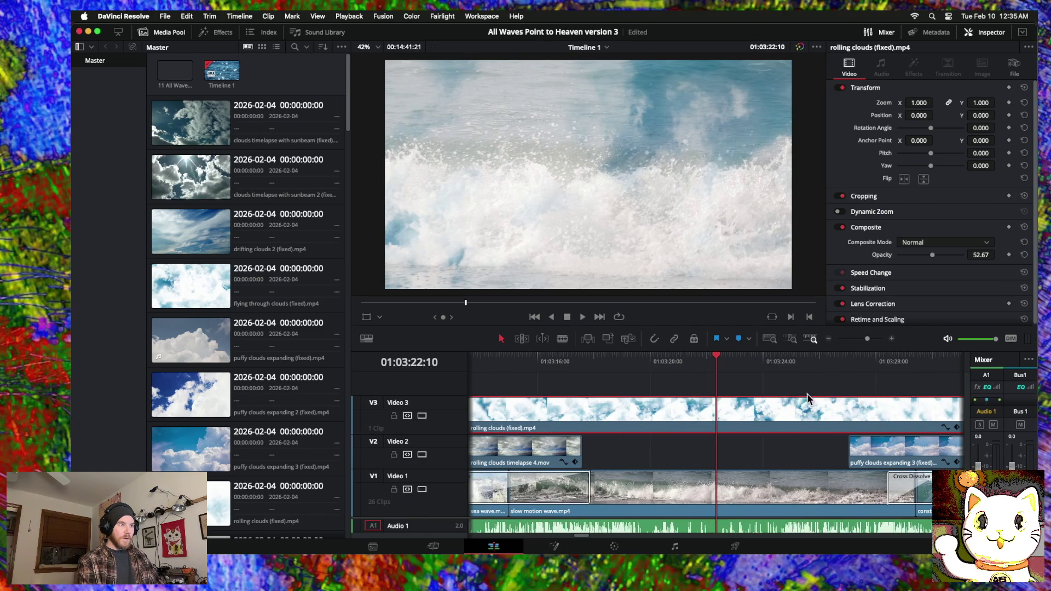
{"action": "left_click", "coordinate": [830, 340]}
{"action": "left_click_drag", "start_coordinate": [842, 411], "coordinate": [798, 414]}
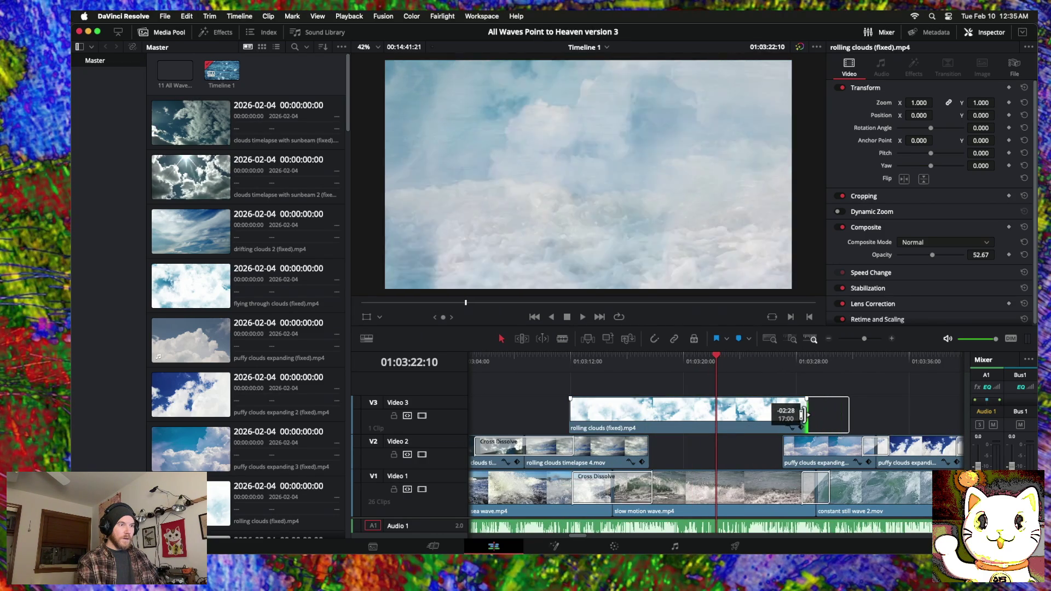
{"action": "mouse_move", "coordinate": [571, 416]}
{"action": "left_mouse_down"}
{"action": "mouse_move", "coordinate": [635, 417]}
{"action": "mouse_move", "coordinate": [613, 418]}
{"action": "left_mouse_up"}
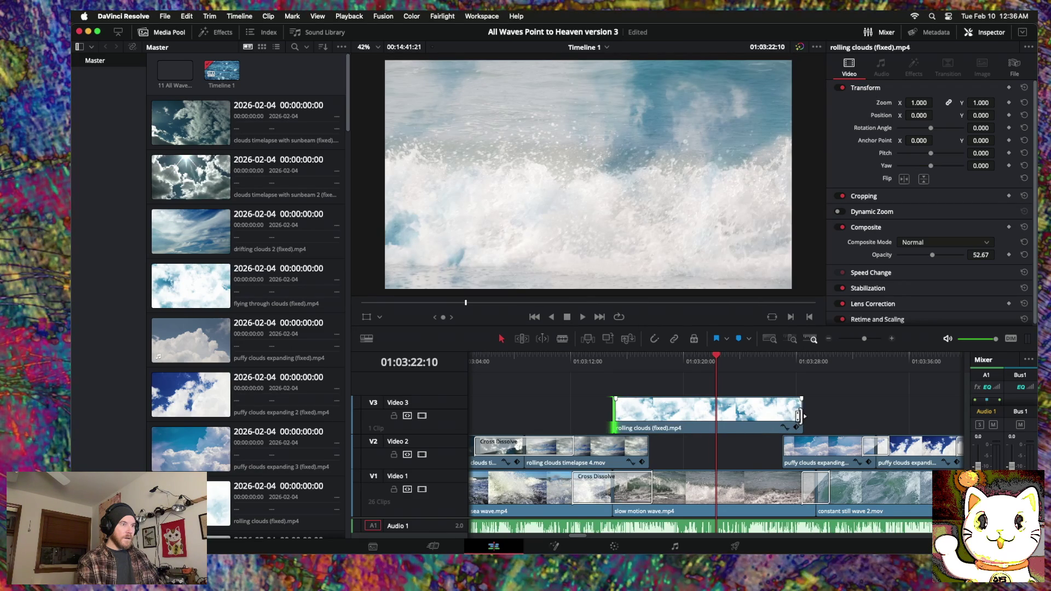
{"action": "left_click_drag", "start_coordinate": [796, 416], "coordinate": [788, 417]}
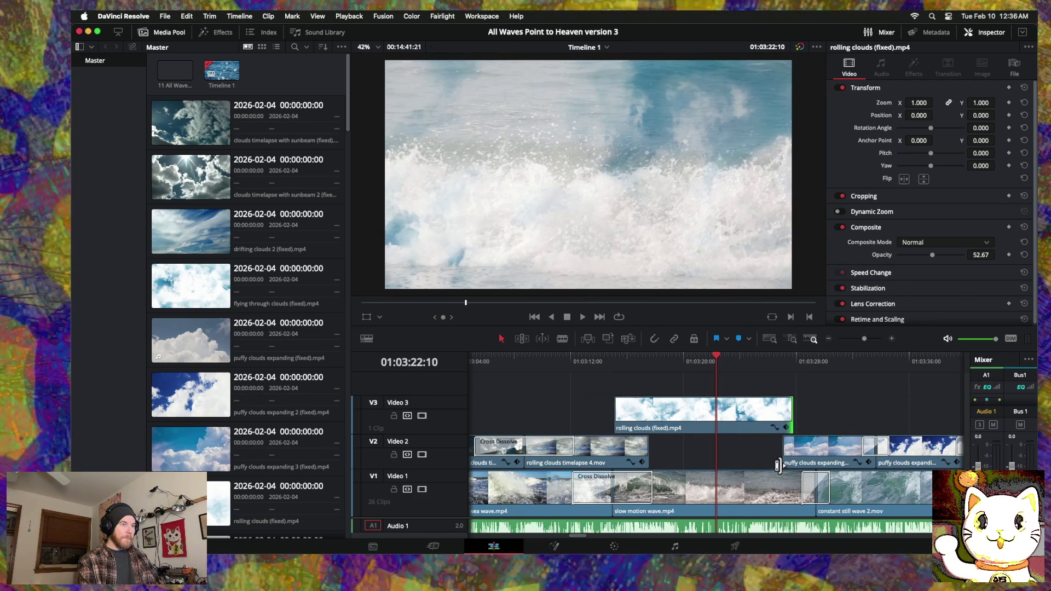
Step: Move the clip into the Video 2 gap, shorten its end, and request a 60-frame cross dissolve
{"action": "left_click", "coordinate": [706, 428]}
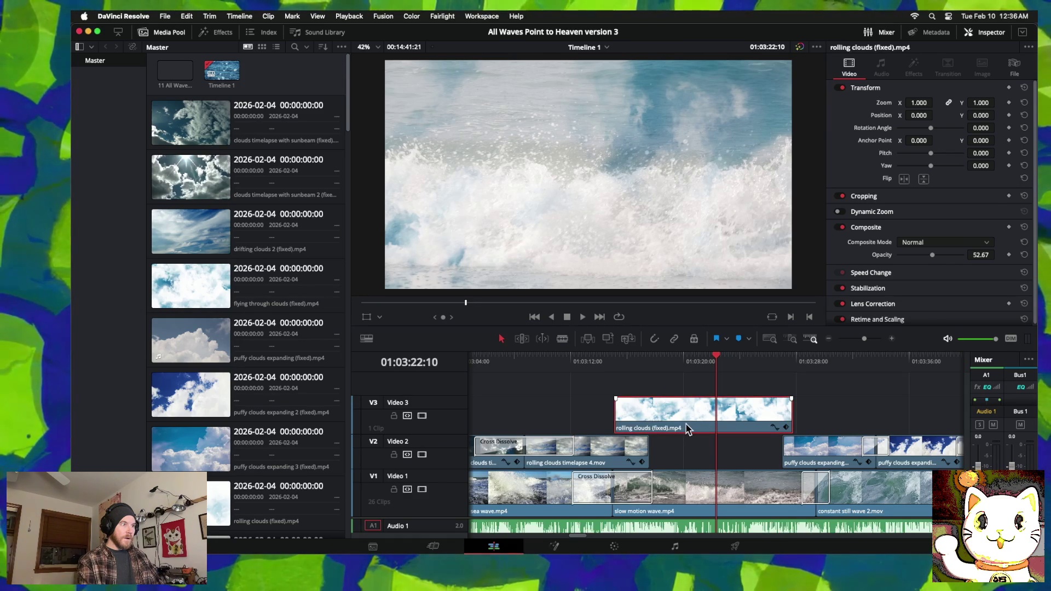
{"action": "left_click_drag", "start_coordinate": [688, 424], "coordinate": [688, 445]}
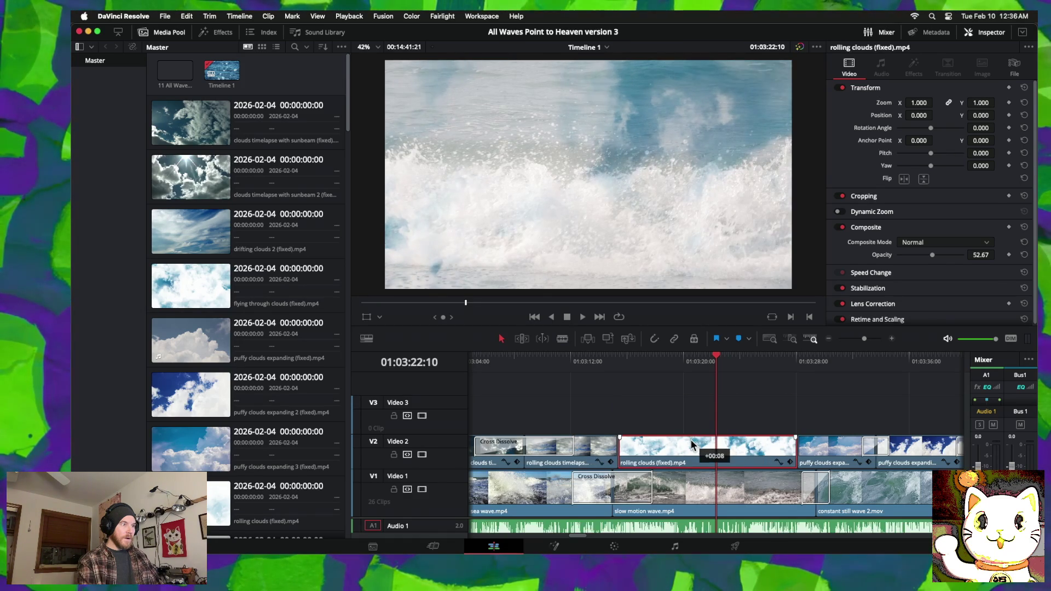
{"action": "mouse_move", "coordinate": [791, 450]}
{"action": "left_mouse_down"}
{"action": "mouse_move", "coordinate": [758, 450]}
{"action": "mouse_move", "coordinate": [771, 450]}
{"action": "left_mouse_up"}
{"action": "right_click", "coordinate": [760, 454]}
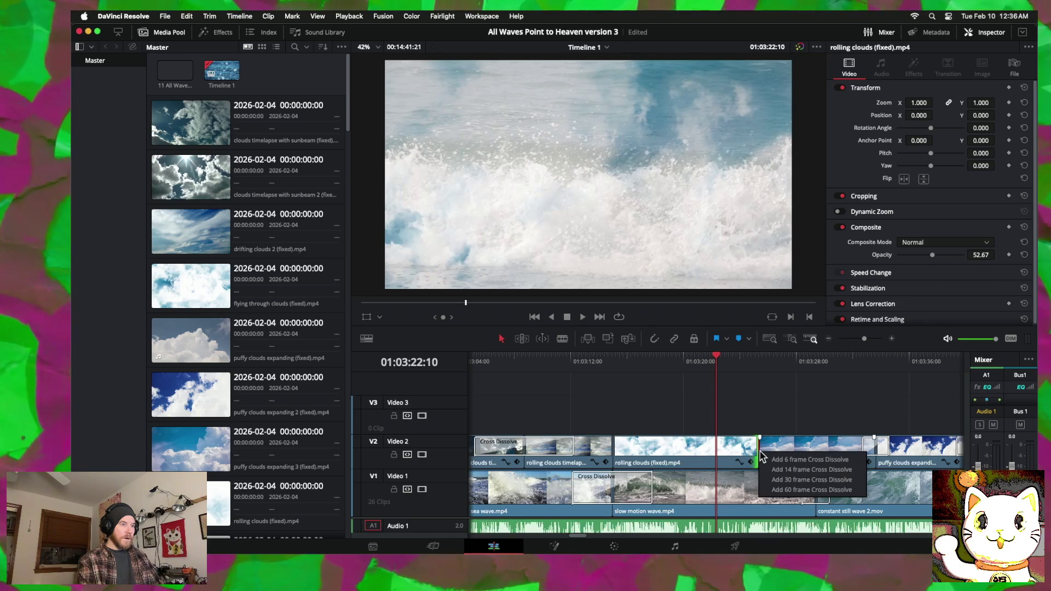
{"action": "left_click", "coordinate": [764, 448]}
{"action": "right_click", "coordinate": [772, 450]}
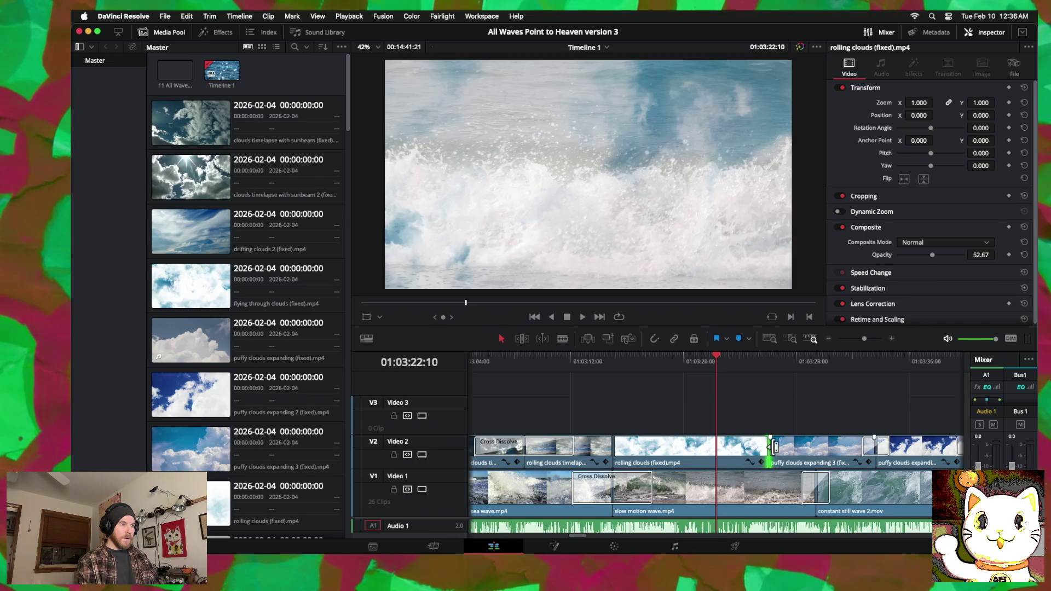
{"action": "left_click", "coordinate": [799, 486]}
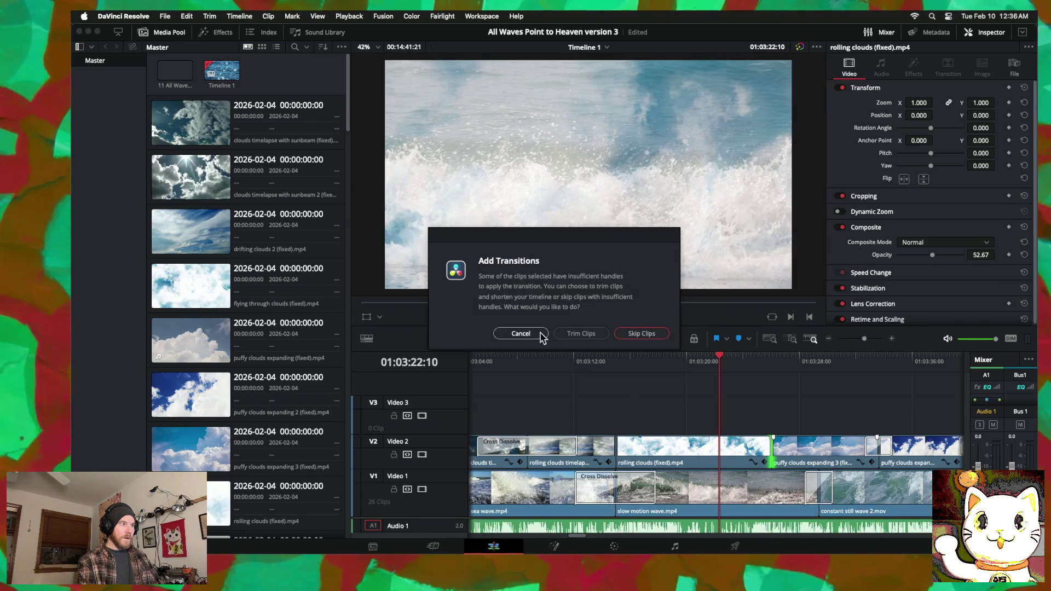
Step: Dismiss the warning, trim the outgoing Video 2 cut later, and add a cross dissolve there
{"action": "left_click", "coordinate": [521, 334]}
{"action": "left_click", "coordinate": [770, 363]}
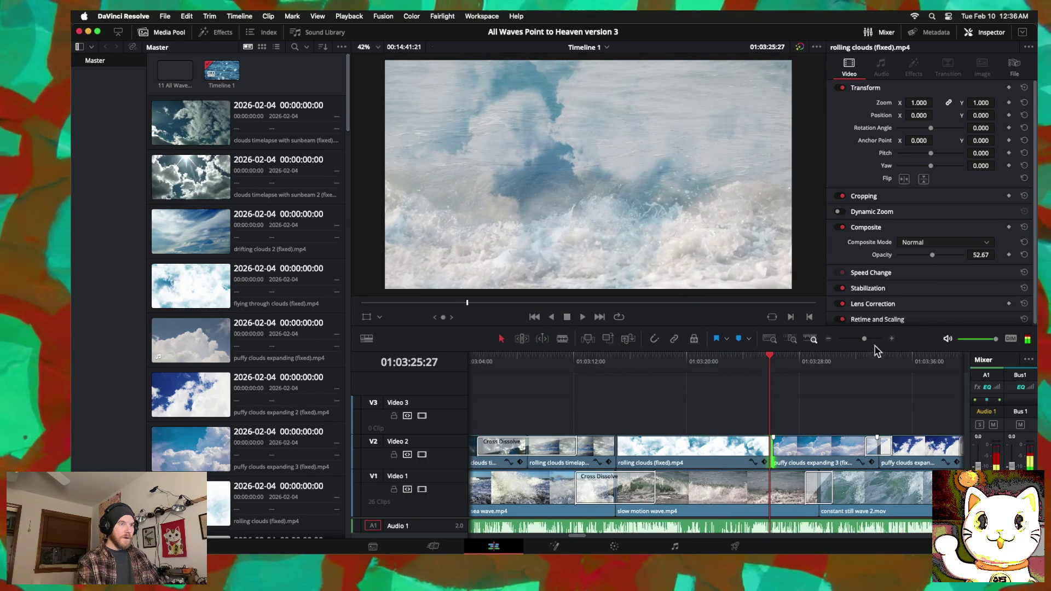
{"action": "left_click", "coordinate": [892, 339]}
{"action": "left_click", "coordinate": [893, 339]}
{"action": "left_click_drag", "start_coordinate": [723, 448], "coordinate": [742, 448]}
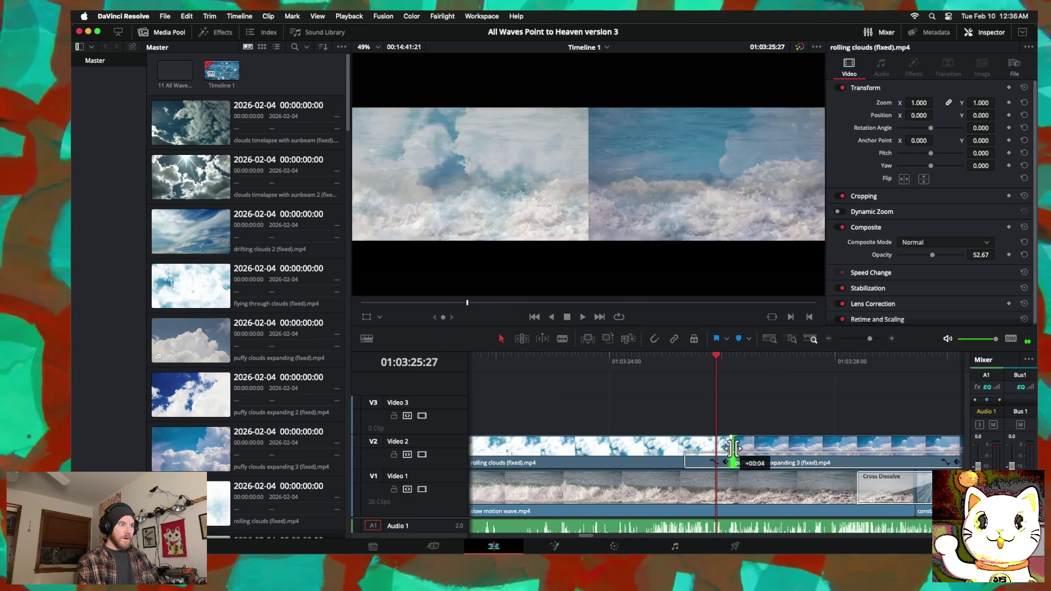
{"action": "right_click", "coordinate": [743, 454]}
{"action": "left_click", "coordinate": [772, 483]}
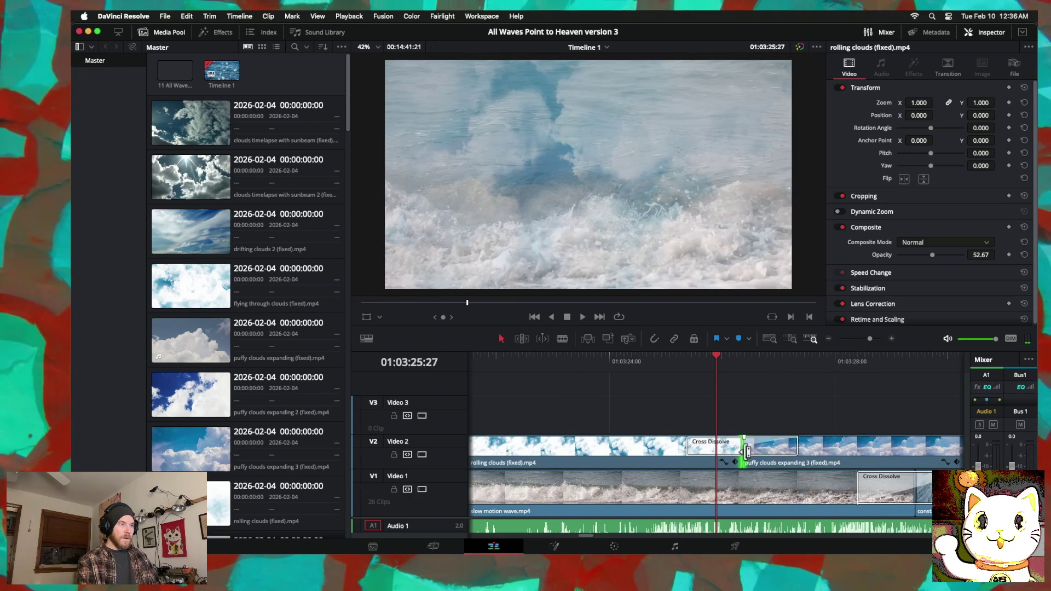
Step: Add a cross dissolve before rolling clouds (fixed).mp4 and stretch it to 5.5 seconds (164 frames)
{"action": "left_click", "coordinate": [829, 339]}
{"action": "left_click", "coordinate": [829, 339]}
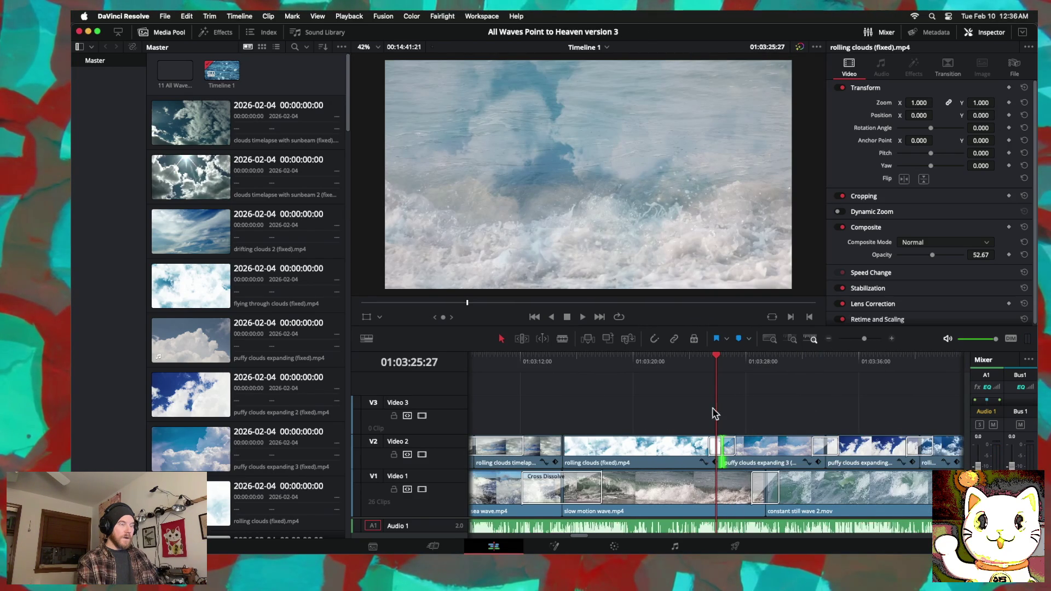
{"action": "right_click", "coordinate": [564, 451]}
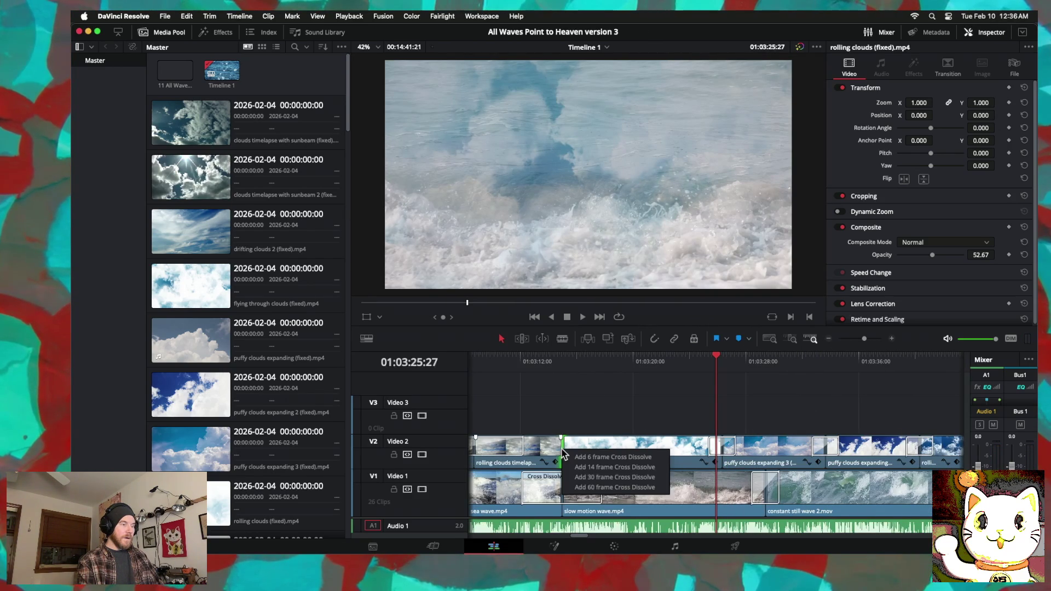
{"action": "left_click", "coordinate": [590, 488]}
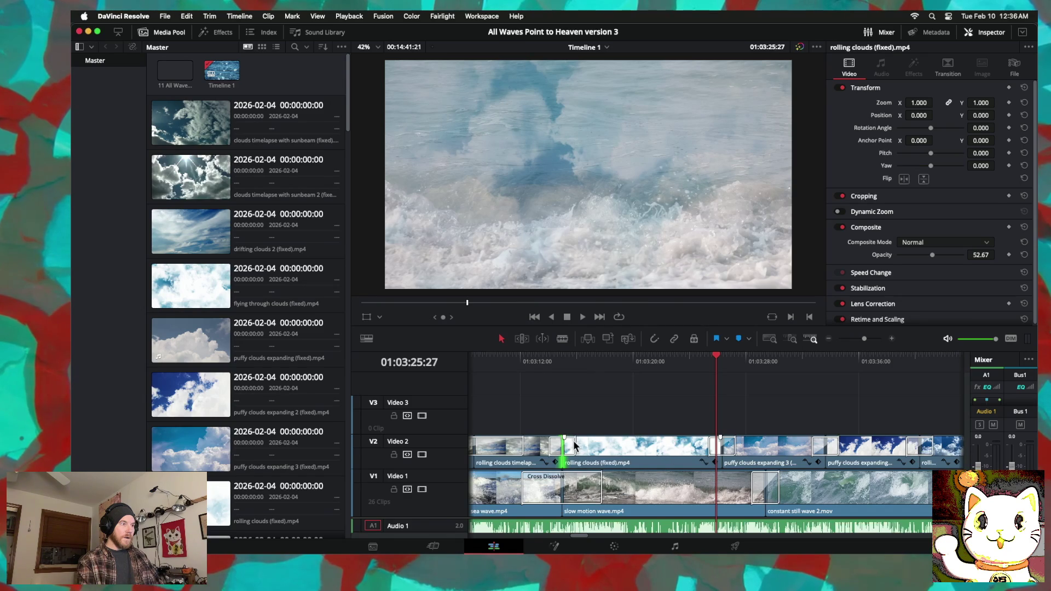
{"action": "left_click", "coordinate": [573, 449]}
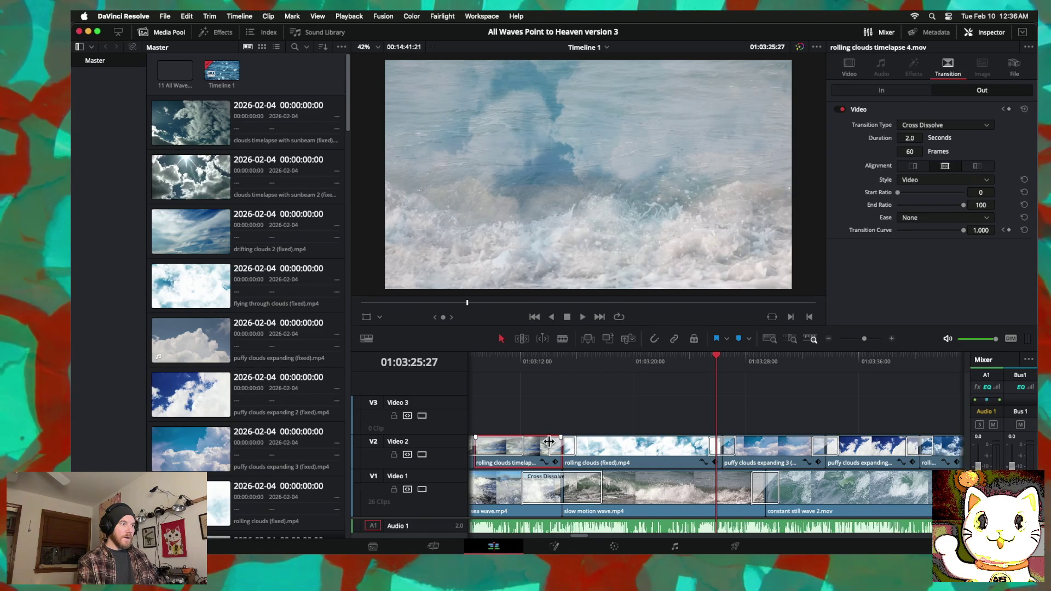
{"action": "left_click_drag", "start_coordinate": [548, 446], "coordinate": [521, 441]}
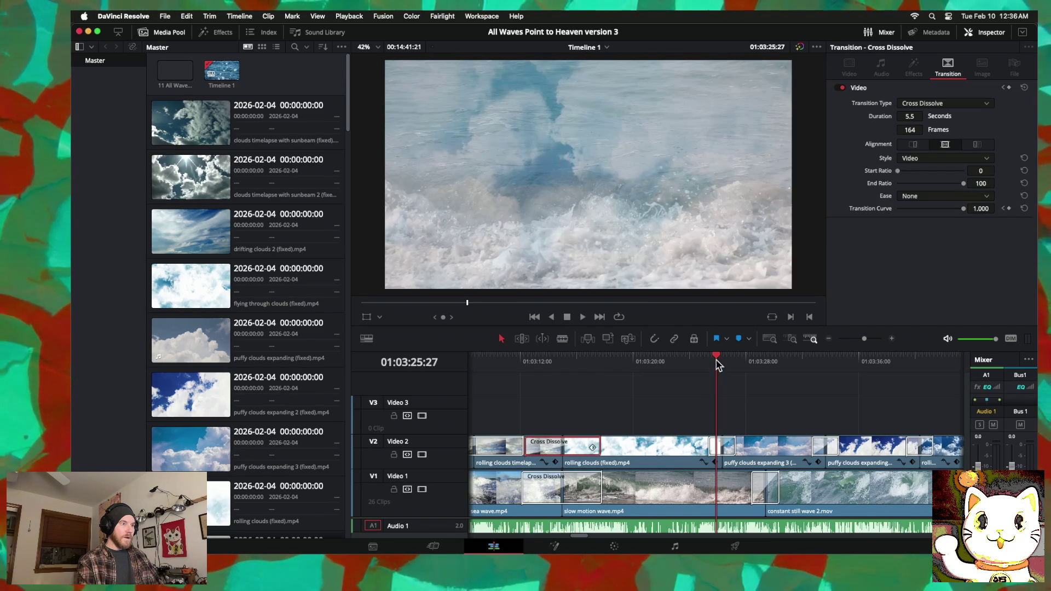
{"action": "left_click_drag", "start_coordinate": [717, 358], "coordinate": [534, 359]}
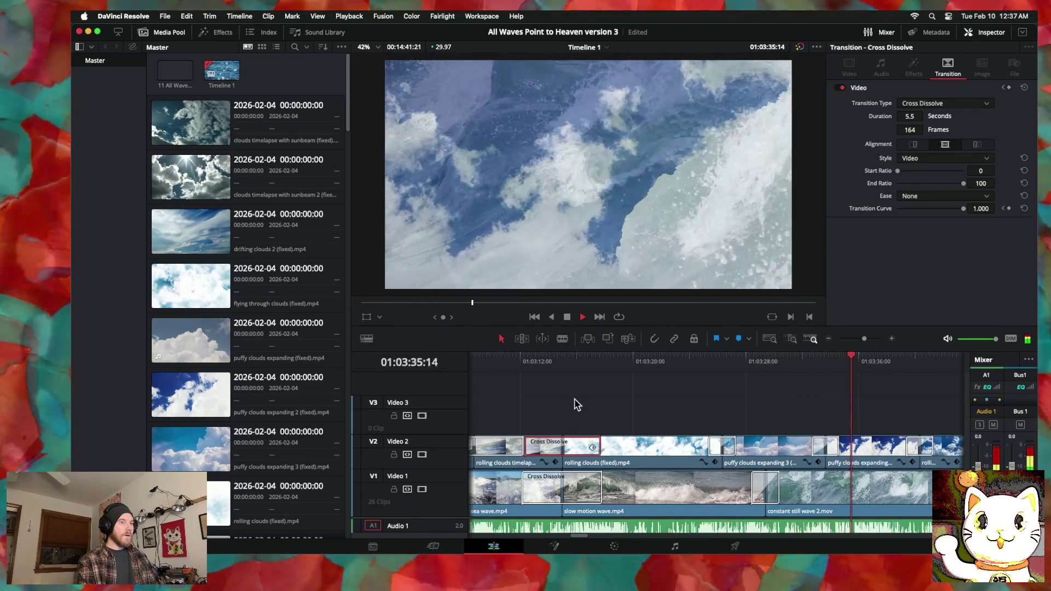
Step: Set puffy clouds expanding 2 (fixed).mp4's Composite Opacity to 47.33, then zoom the timeline out
{"action": "left_click", "coordinate": [871, 457]}
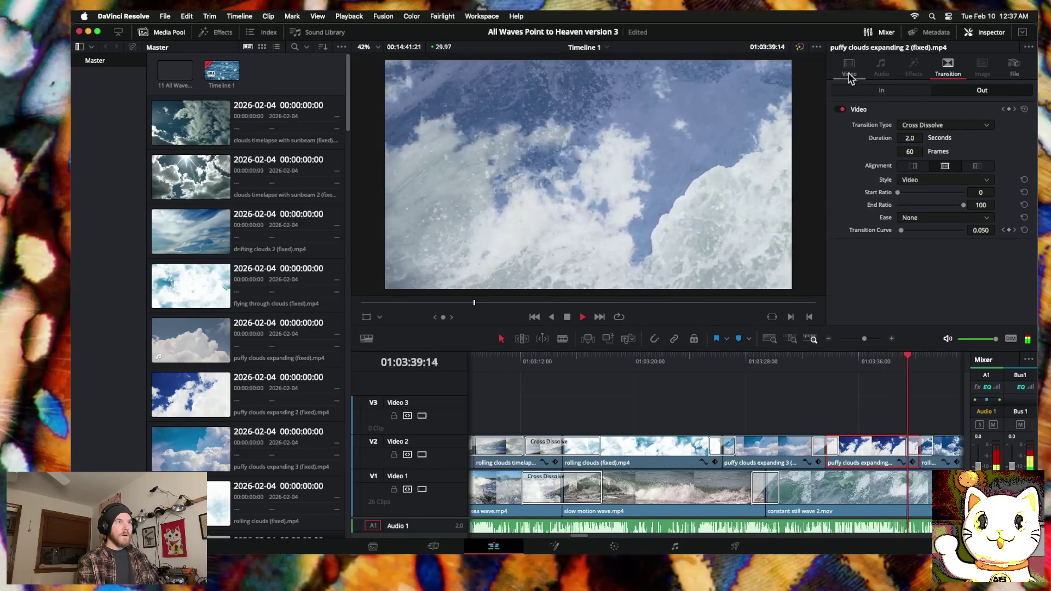
{"action": "left_click", "coordinate": [849, 66]}
{"action": "left_click_drag", "start_coordinate": [931, 255], "coordinate": [929, 256]}
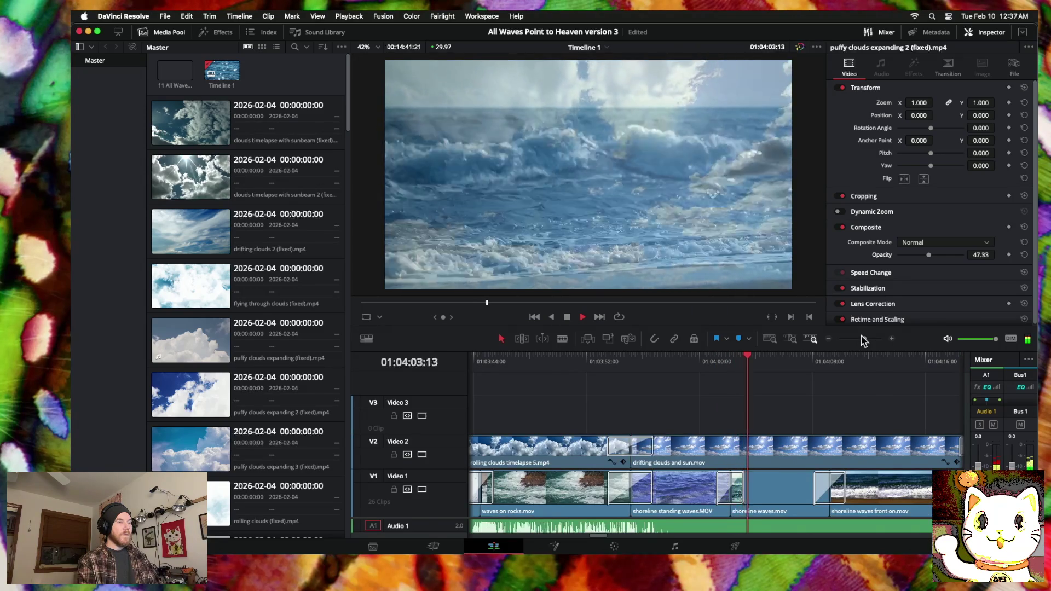
{"action": "left_click", "coordinate": [829, 339]}
{"action": "left_click", "coordinate": [828, 340]}
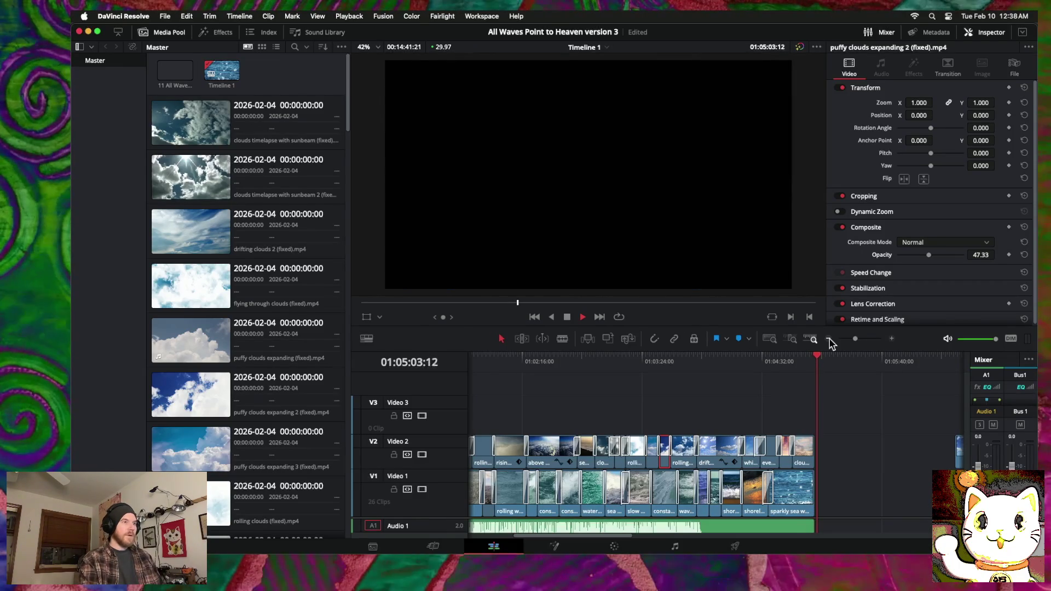
Step: Stop playback, return to the start, and move the loose rolling clouds clip past the edit's end later
{"action": "key", "text": "space"}
{"action": "key", "text": "Home"}
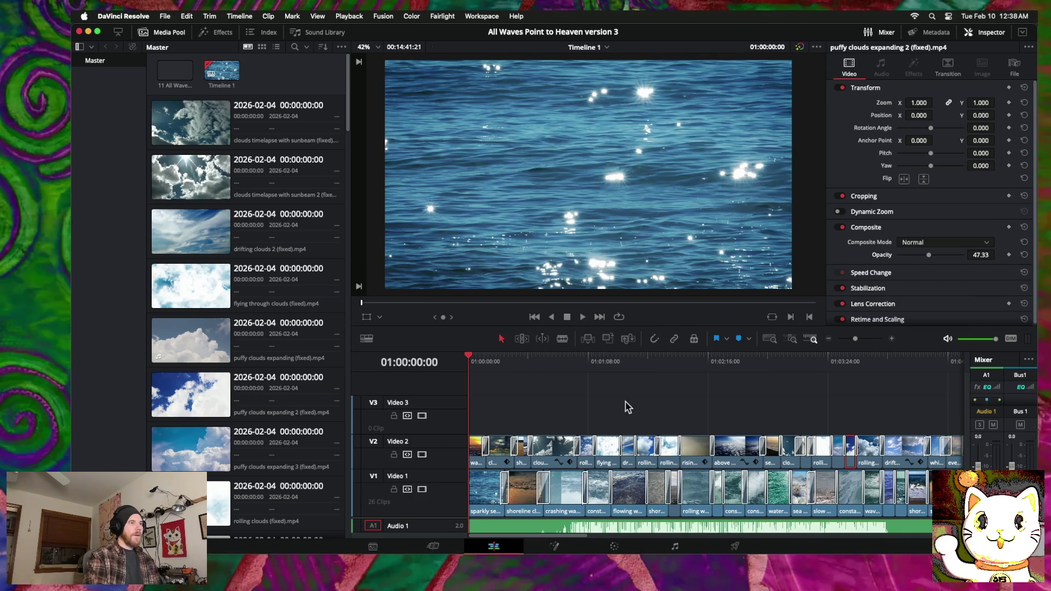
{"action": "scroll", "coordinate": [676, 415], "scroll_direction": "right", "scroll_amount": 5}
{"action": "scroll", "coordinate": [676, 415], "scroll_direction": "right", "scroll_amount": 5}
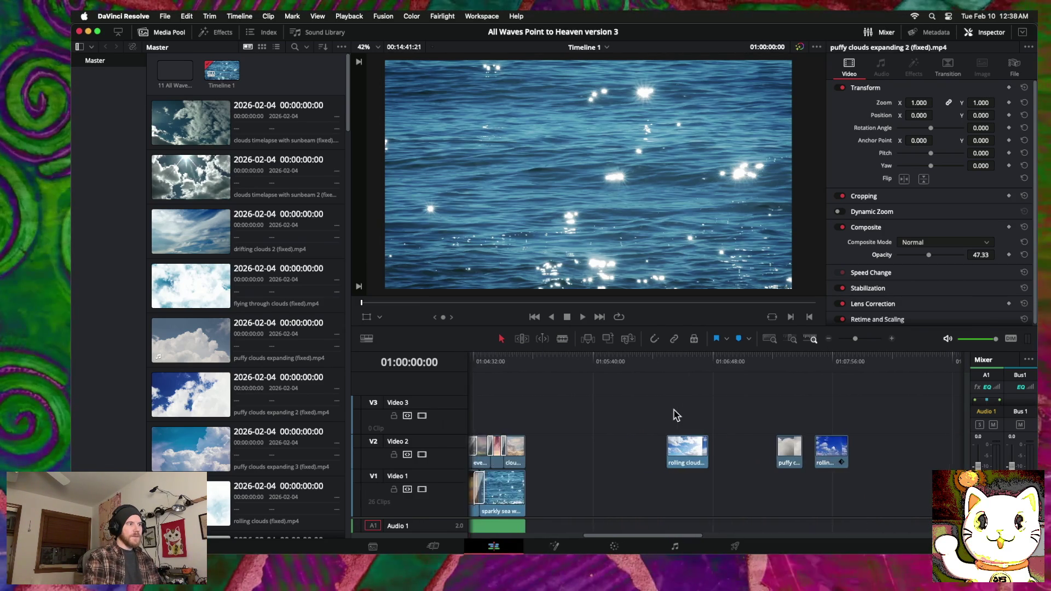
{"action": "scroll", "coordinate": [676, 415], "scroll_direction": "right", "scroll_amount": 5}
{"action": "scroll", "coordinate": [677, 415], "scroll_direction": "right", "scroll_amount": 5}
{"action": "scroll", "coordinate": [675, 415], "scroll_direction": "left", "scroll_amount": 5}
{"action": "scroll", "coordinate": [675, 416], "scroll_direction": "left", "scroll_amount": 5}
{"action": "scroll", "coordinate": [657, 430], "scroll_direction": "left", "scroll_amount": 3}
{"action": "left_click_drag", "start_coordinate": [602, 453], "coordinate": [650, 454]}
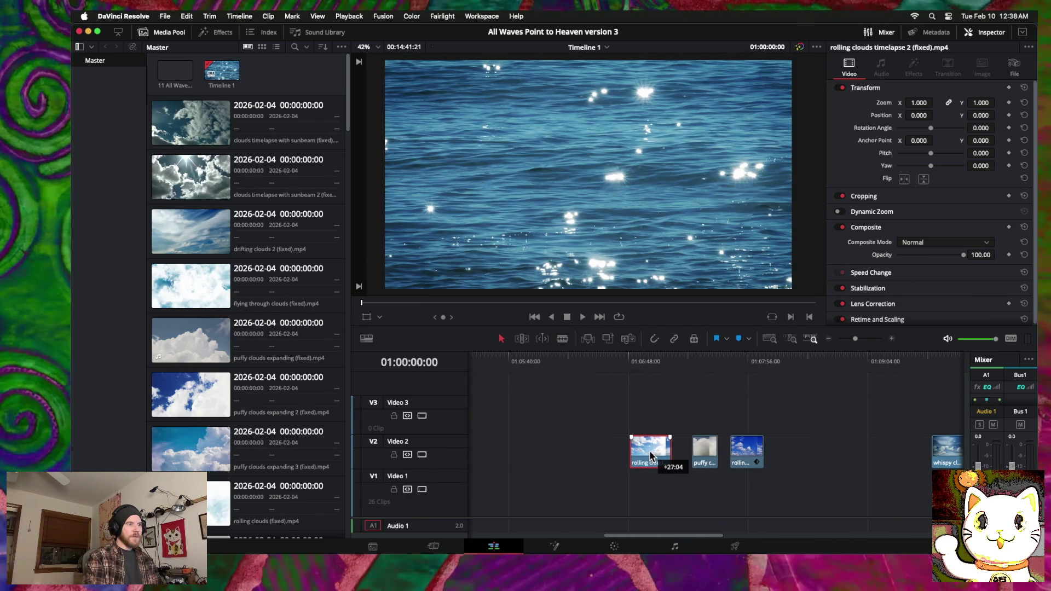
{"action": "mouse_move", "coordinate": [698, 363]}
{"action": "left_mouse_down"}
{"action": "mouse_move", "coordinate": [665, 361]}
{"action": "mouse_move", "coordinate": [721, 363]}
{"action": "mouse_move", "coordinate": [643, 363]}
{"action": "mouse_move", "coordinate": [937, 364]}
{"action": "left_mouse_up"}
Step: Pull the whispy and drifting clouds clips together and shift the shoreline and rolling waves side on clips earlier
{"action": "left_click_drag", "start_coordinate": [733, 452], "coordinate": [590, 455]}
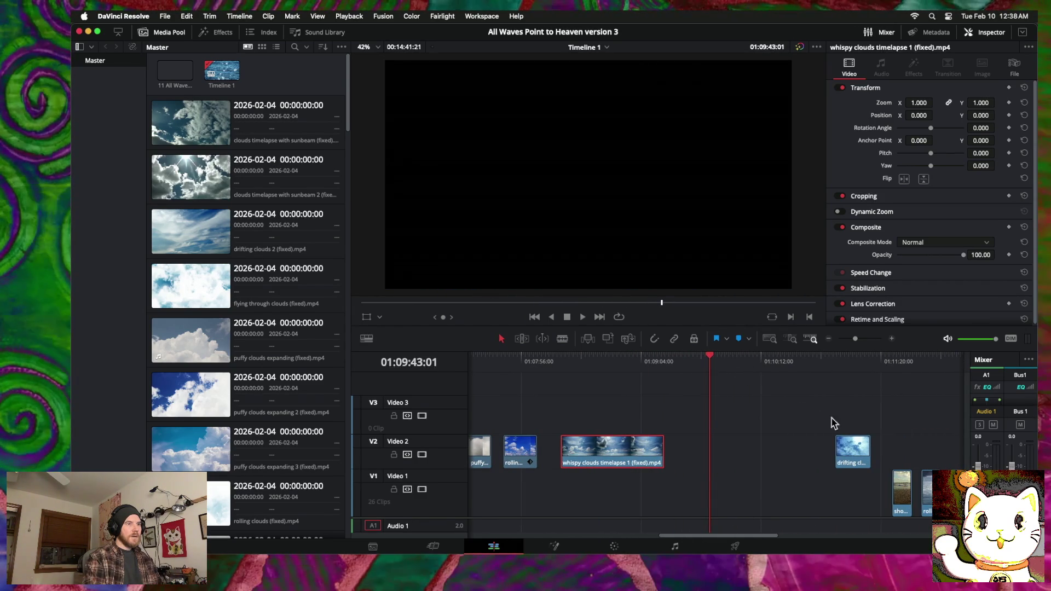
{"action": "left_click_drag", "start_coordinate": [857, 454], "coordinate": [713, 454]}
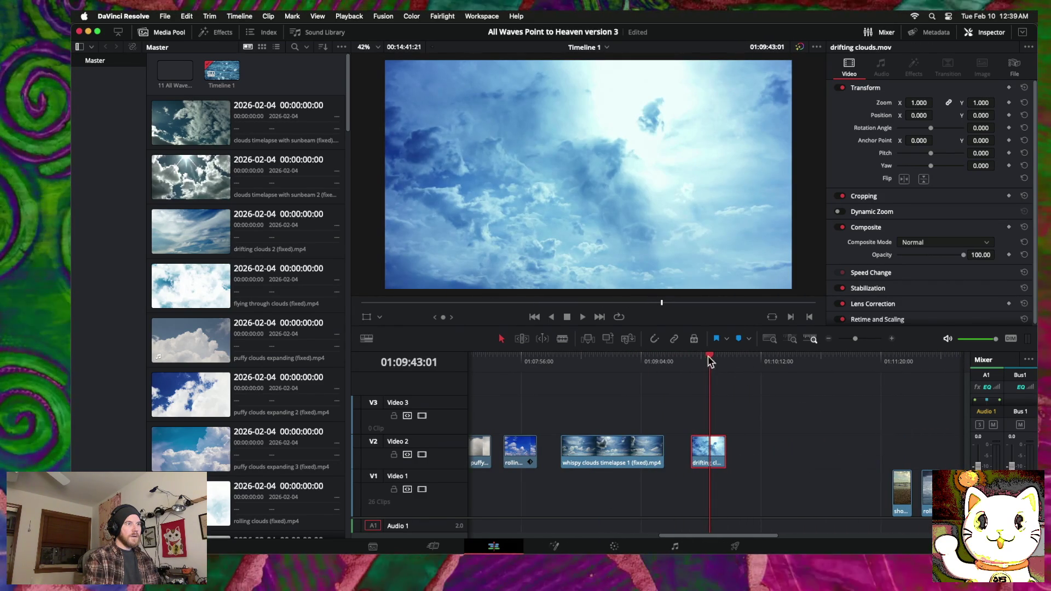
{"action": "mouse_move", "coordinate": [685, 359]}
{"action": "left_mouse_down"}
{"action": "mouse_move", "coordinate": [765, 364]}
{"action": "mouse_move", "coordinate": [685, 366]}
{"action": "mouse_move", "coordinate": [730, 375]}
{"action": "left_mouse_up"}
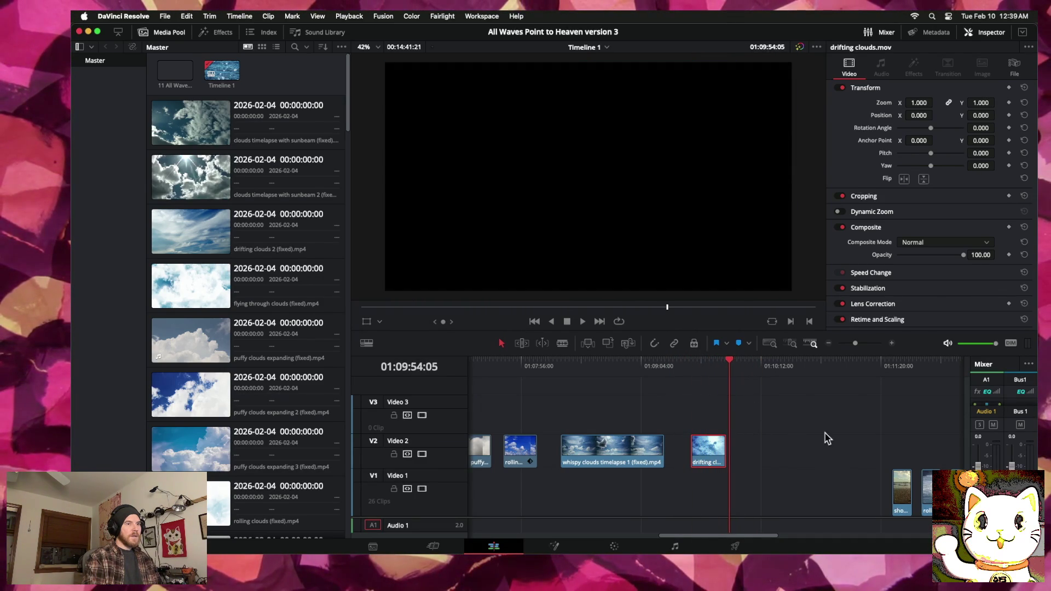
{"action": "left_click_drag", "start_coordinate": [898, 492], "coordinate": [779, 455]}
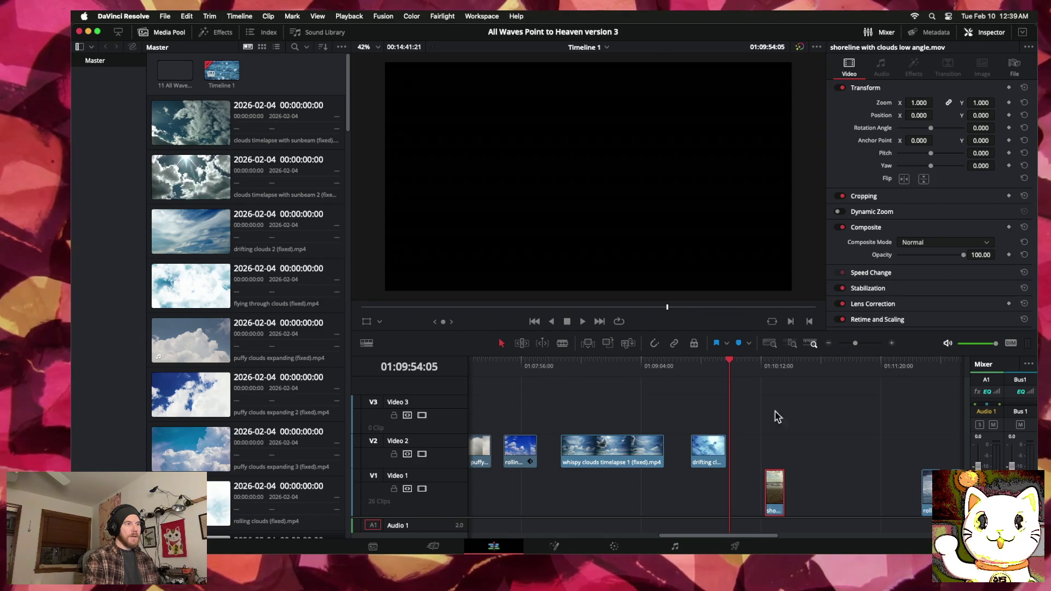
{"action": "left_click_drag", "start_coordinate": [729, 364], "coordinate": [780, 365]}
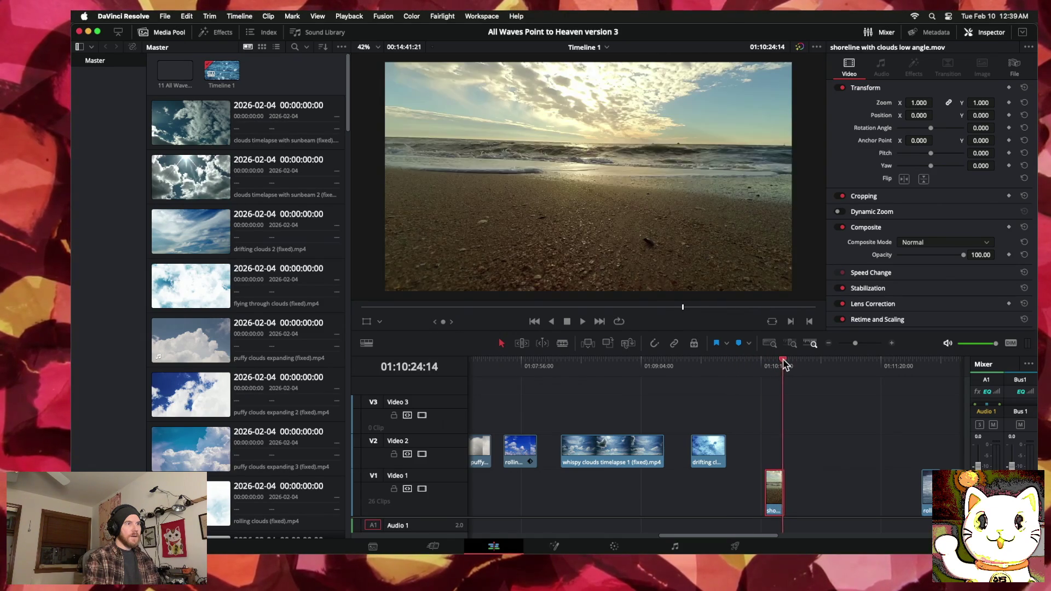
{"action": "scroll", "coordinate": [797, 422], "scroll_direction": "right", "scroll_amount": 2}
{"action": "scroll", "coordinate": [797, 422], "scroll_direction": "right", "scroll_amount": 1}
{"action": "left_click_drag", "start_coordinate": [846, 495], "coordinate": [723, 494]}
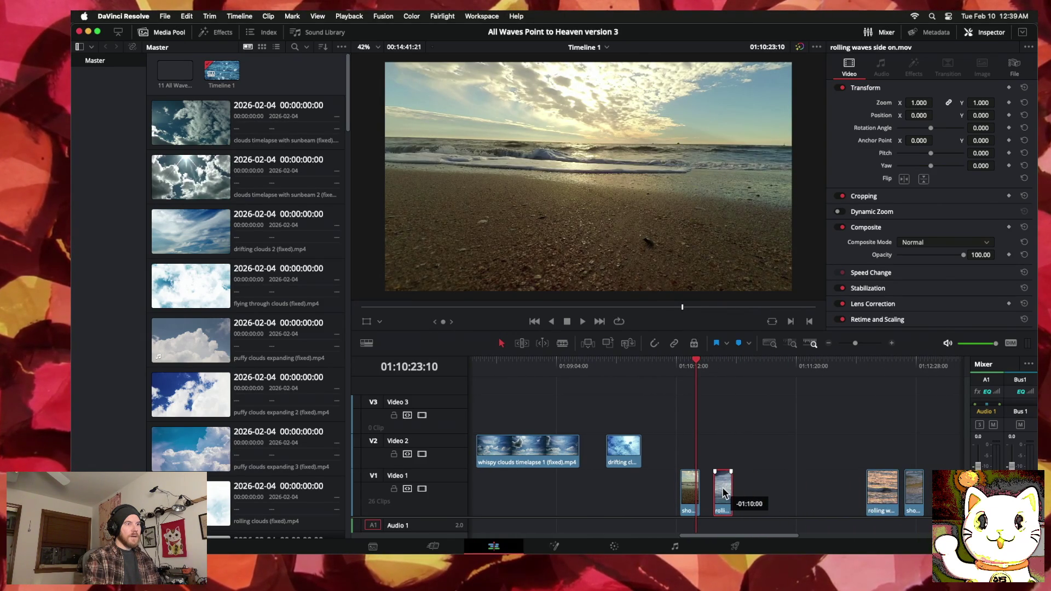
{"action": "left_click_drag", "start_coordinate": [696, 366], "coordinate": [678, 364]}
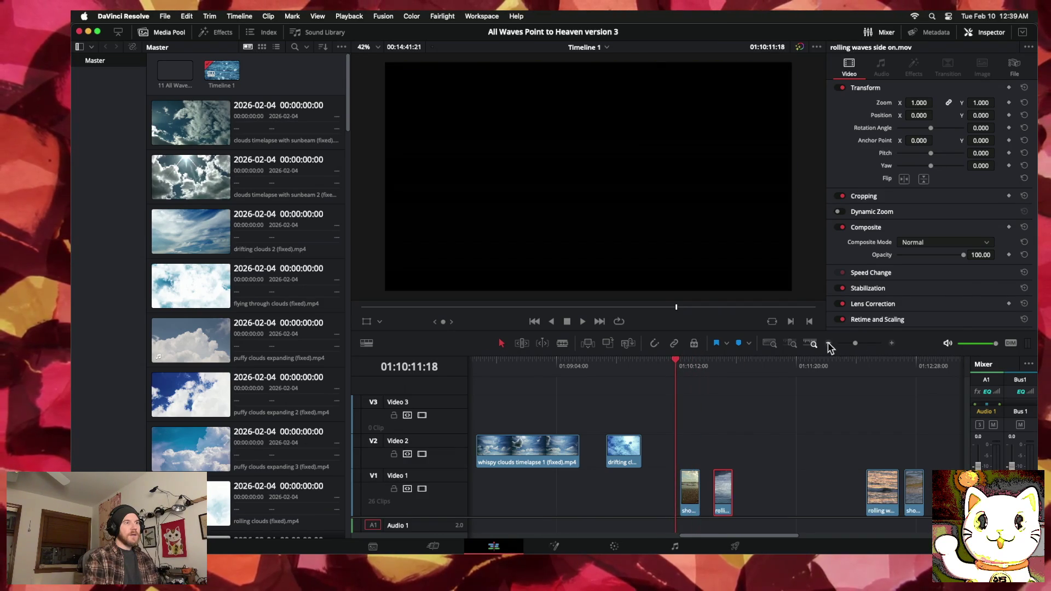
Step: Move the shoreline clip toward the main edit and extend its end
{"action": "left_click", "coordinate": [829, 344]}
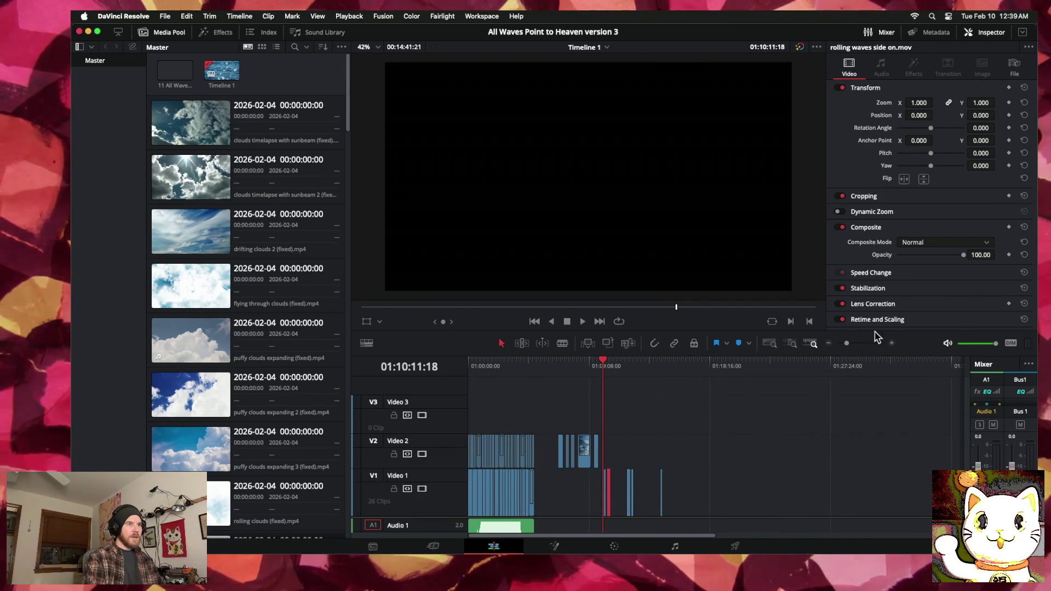
{"action": "left_click", "coordinate": [892, 344]}
{"action": "left_click_drag", "start_coordinate": [733, 495], "coordinate": [505, 502]}
{"action": "mouse_move", "coordinate": [484, 500]}
{"action": "left_mouse_down"}
{"action": "mouse_move", "coordinate": [422, 514]}
{"action": "mouse_move", "coordinate": [769, 503]}
{"action": "left_mouse_up"}
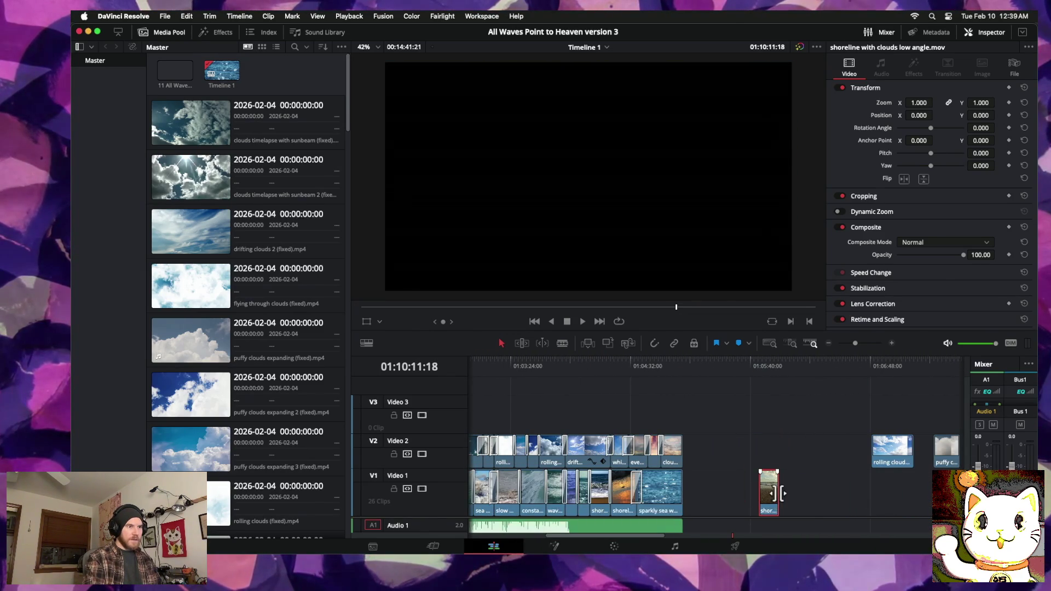
{"action": "mouse_move", "coordinate": [777, 493]}
{"action": "left_mouse_down"}
{"action": "mouse_move", "coordinate": [802, 493]}
{"action": "mouse_move", "coordinate": [712, 491]}
{"action": "left_mouse_up"}
{"action": "mouse_move", "coordinate": [586, 362]}
{"action": "left_mouse_down"}
{"action": "mouse_move", "coordinate": [558, 364]}
{"action": "mouse_move", "coordinate": [653, 361]}
{"action": "mouse_move", "coordinate": [629, 362]}
{"action": "left_mouse_up"}
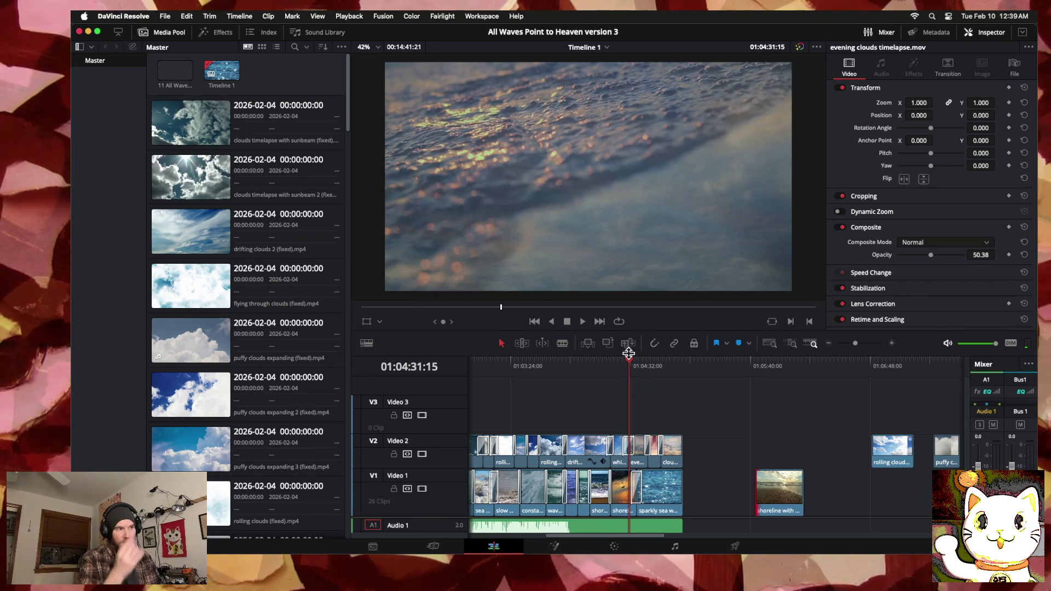
Step: Scrub through the blended frames around 01:04:30 near the end of the edit
{"action": "left_click", "coordinate": [891, 343]}
{"action": "scroll", "coordinate": [725, 474], "scroll_direction": "up", "scroll_amount": 3}
{"action": "scroll", "coordinate": [725, 475], "scroll_direction": "left", "scroll_amount": 3}
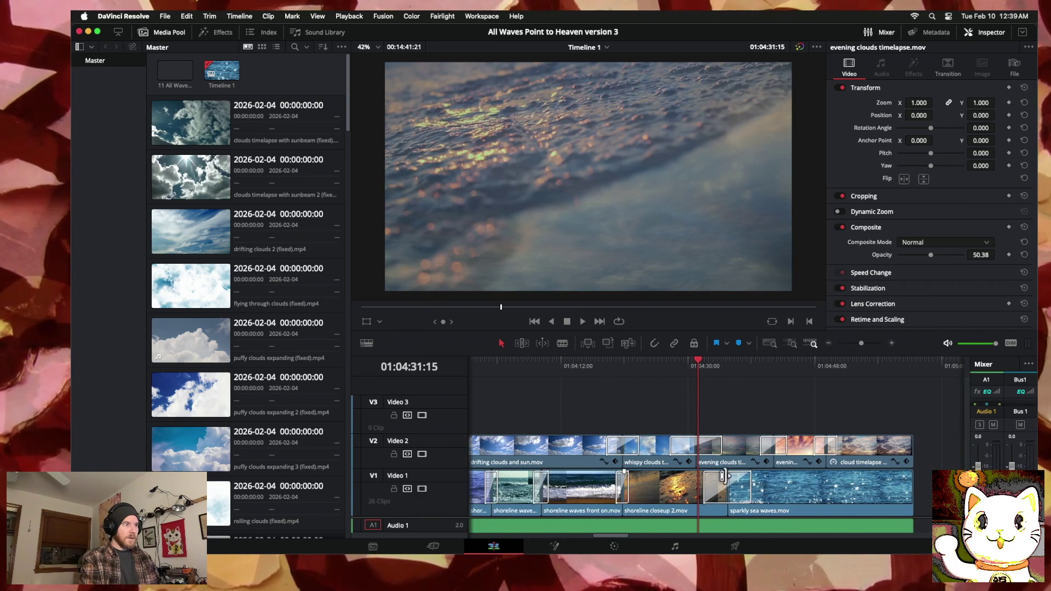
{"action": "left_click", "coordinate": [695, 362]}
{"action": "left_click_drag", "start_coordinate": [694, 362], "coordinate": [749, 367]}
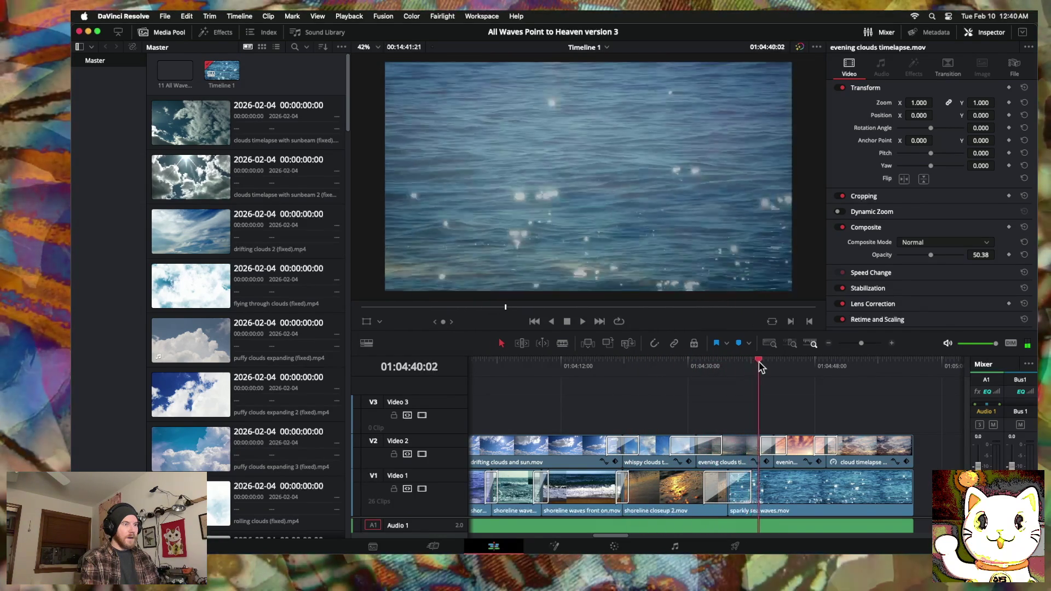
{"action": "left_click_drag", "start_coordinate": [749, 366], "coordinate": [772, 365]}
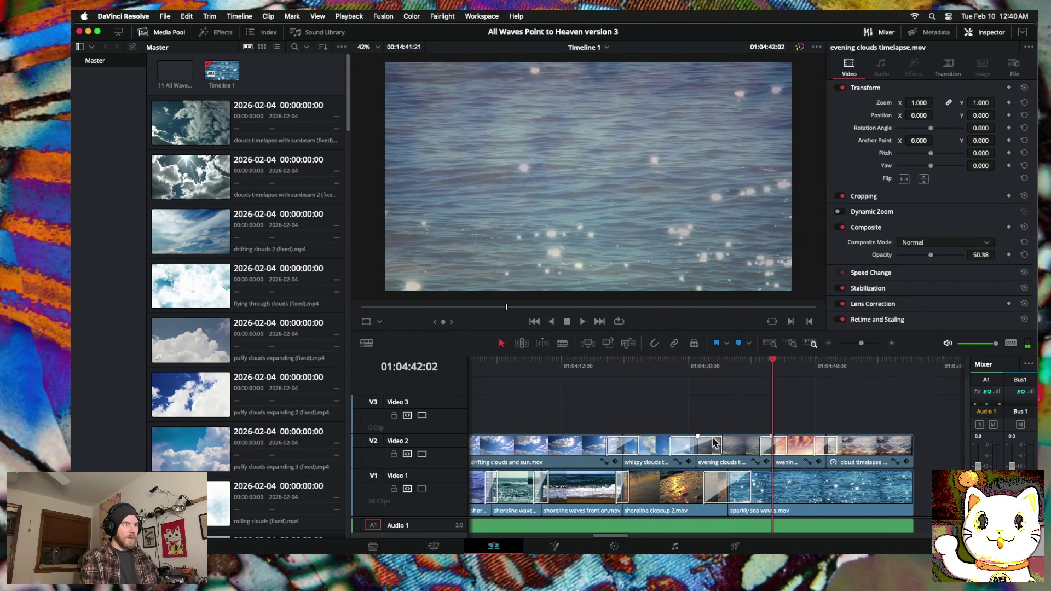
{"action": "scroll", "coordinate": [677, 445], "scroll_direction": "right", "scroll_amount": 5}
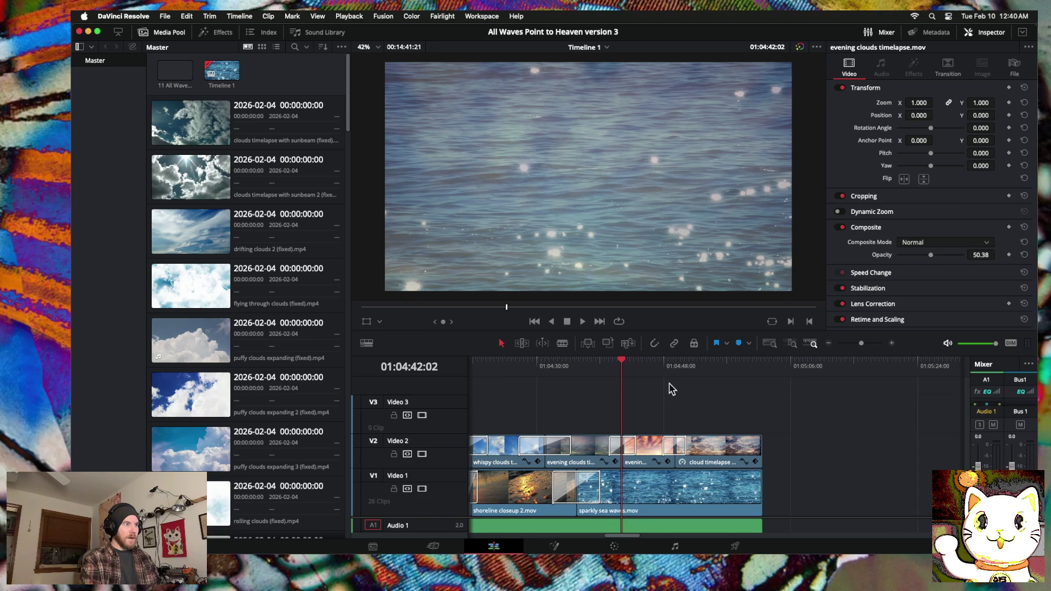
{"action": "left_click_drag", "start_coordinate": [622, 361], "coordinate": [584, 362]}
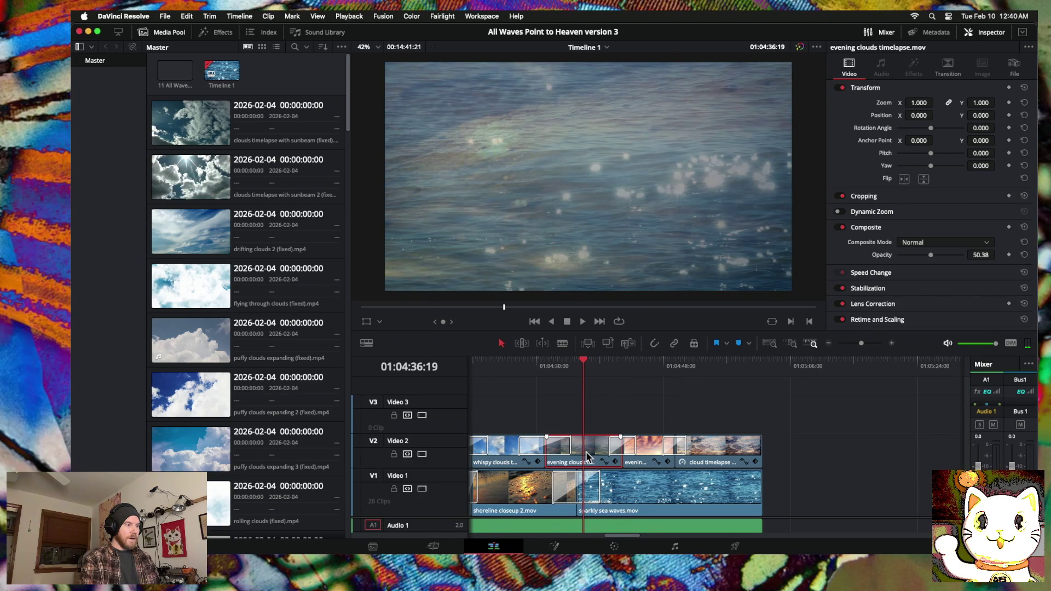
{"action": "scroll", "coordinate": [794, 482], "scroll_direction": "right", "scroll_amount": 10}
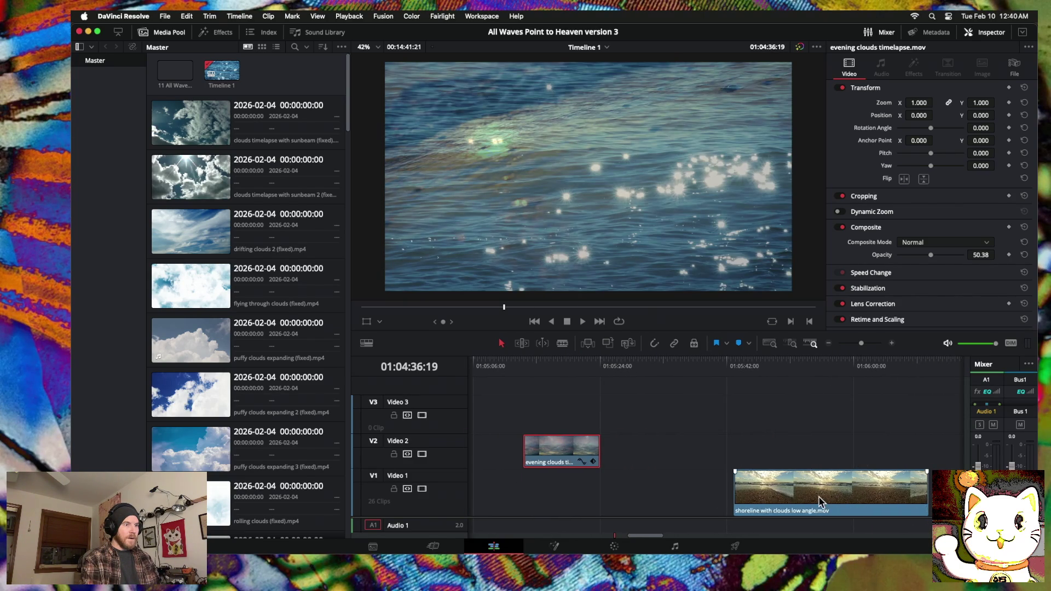
Step: Place the shoreline with clouds low angle clip on Video 2 and trim both its ends
{"action": "left_click_drag", "start_coordinate": [819, 496], "coordinate": [619, 498]}
{"action": "scroll", "coordinate": [615, 499], "scroll_direction": "left", "scroll_amount": 6}
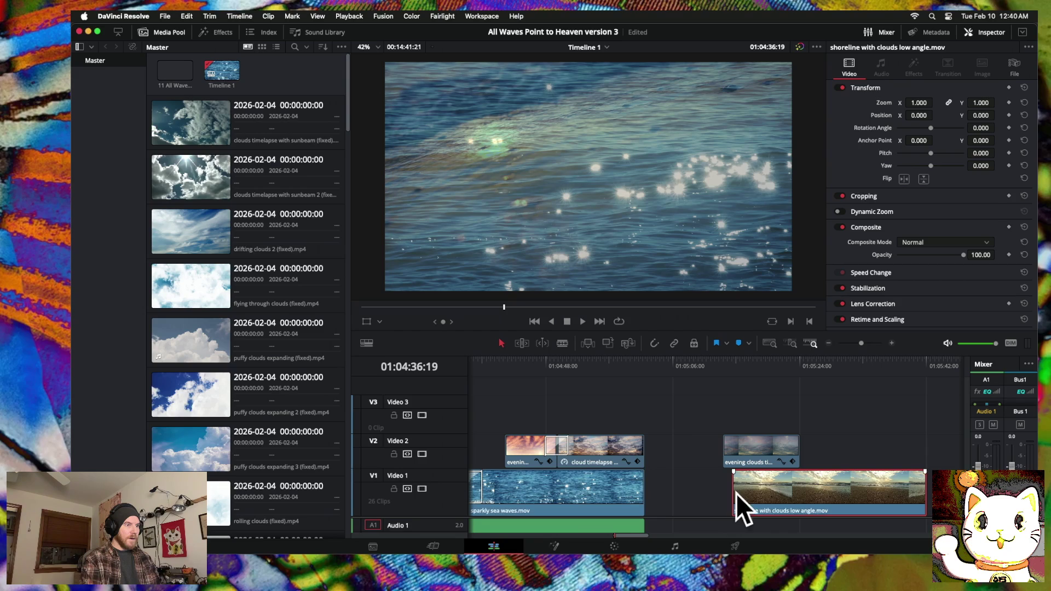
{"action": "left_click_drag", "start_coordinate": [733, 494], "coordinate": [786, 494]}
{"action": "mouse_move", "coordinate": [924, 489]}
{"action": "left_mouse_down"}
{"action": "mouse_move", "coordinate": [763, 496]}
{"action": "mouse_move", "coordinate": [728, 484]}
{"action": "left_mouse_up"}
{"action": "left_click_drag", "start_coordinate": [817, 485], "coordinate": [536, 447]}
{"action": "left_click", "coordinate": [562, 450]}
{"action": "left_click", "coordinate": [494, 453]}
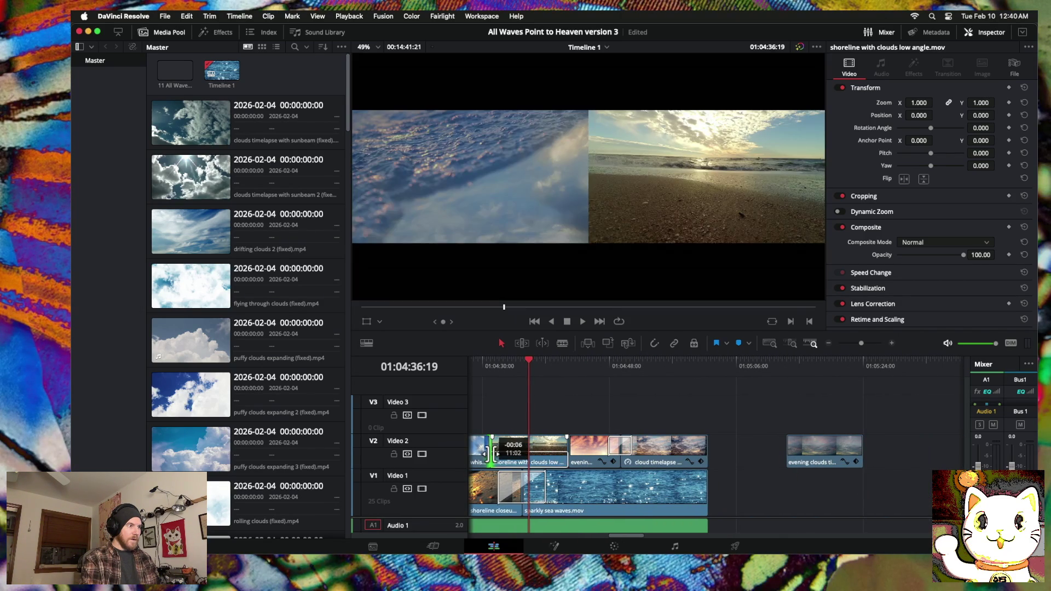
Step: Add cross dissolves at the shoreline clip's start and at its cut into the evening clouds clip
{"action": "right_click", "coordinate": [489, 453]}
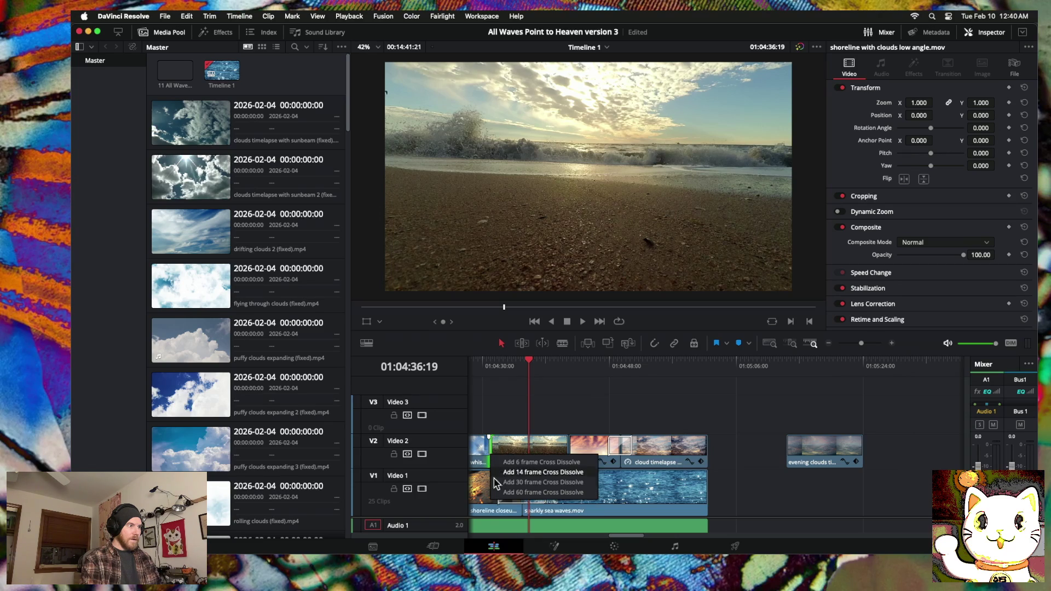
{"action": "left_click", "coordinate": [525, 462]}
{"action": "right_click", "coordinate": [570, 450]}
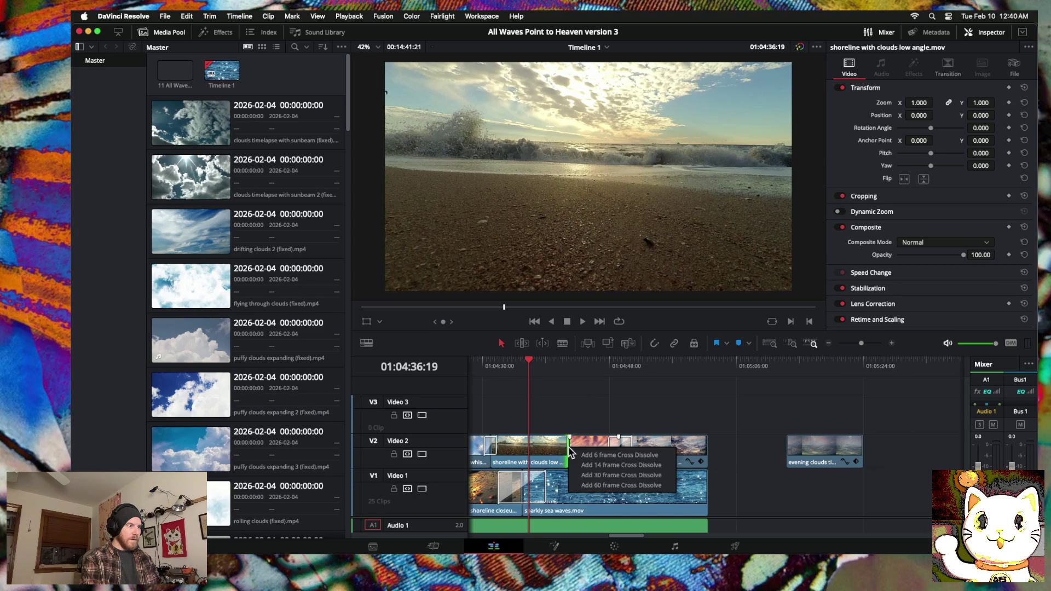
{"action": "left_click", "coordinate": [582, 487]}
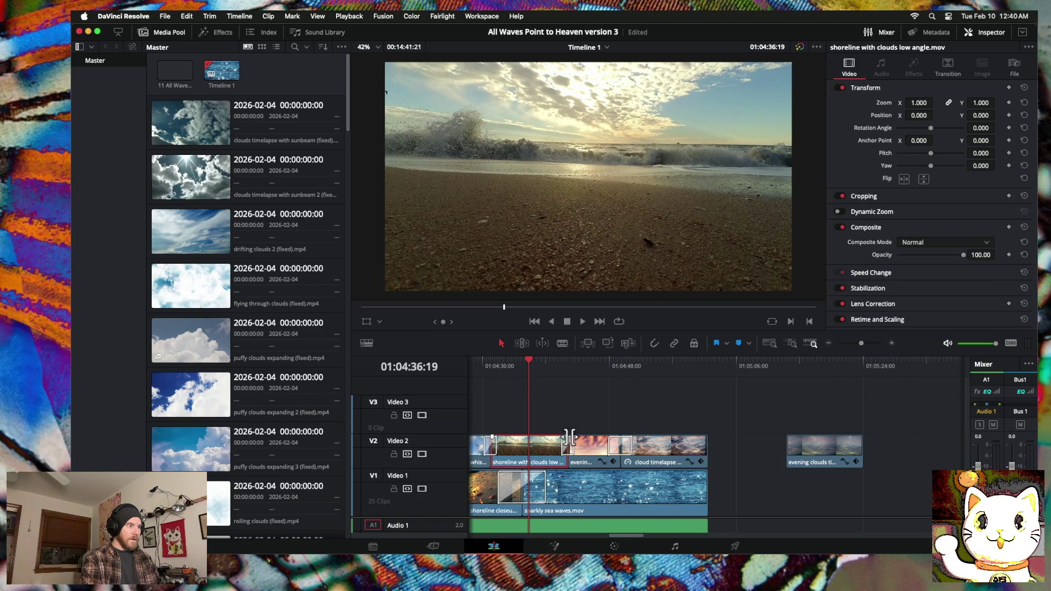
Step: Lower the shoreline clip's opacity to 51.15 and play the edit to review the blend
{"action": "left_click_drag", "start_coordinate": [964, 256], "coordinate": [931, 256]}
{"action": "scroll", "coordinate": [580, 378], "scroll_direction": "left", "scroll_amount": 3}
{"action": "scroll", "coordinate": [580, 377], "scroll_direction": "left", "scroll_amount": 2}
{"action": "left_click_drag", "start_coordinate": [581, 360], "coordinate": [511, 361]}
{"action": "key", "text": "space"}
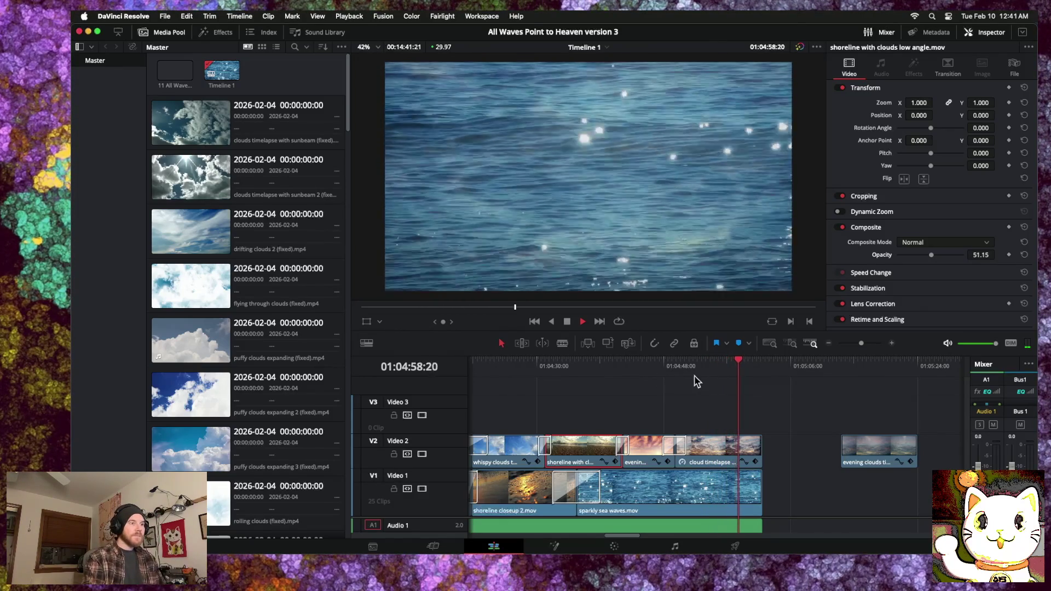
Step: Move the evening clouds clip later on Video 2, then scrub and play the layered edit from the start
{"action": "left_click", "coordinate": [829, 344]}
{"action": "left_click", "coordinate": [829, 343]}
{"action": "left_click_drag", "start_coordinate": [749, 452], "coordinate": [879, 452]}
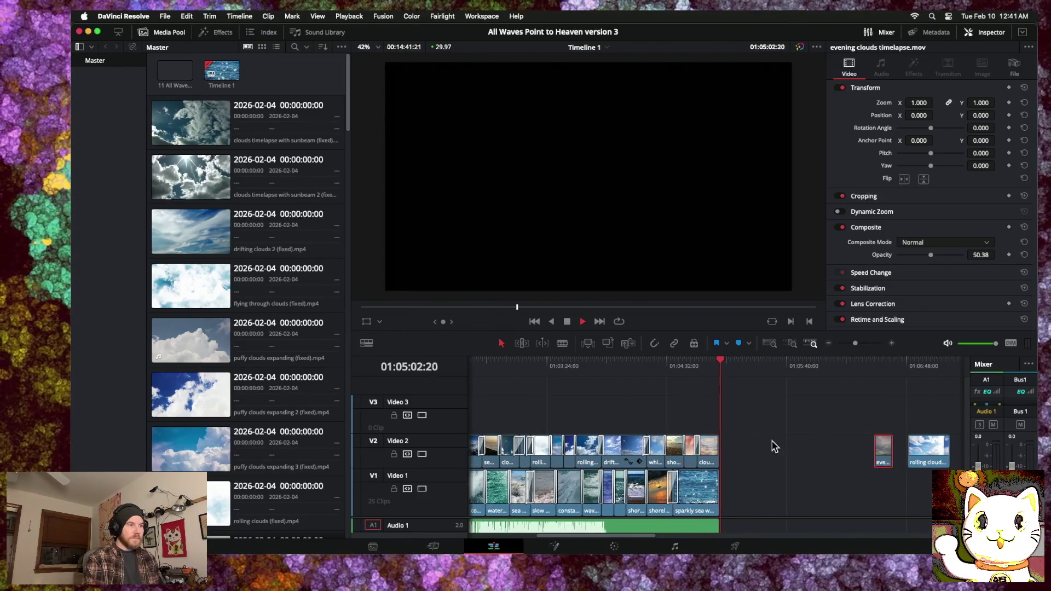
{"action": "scroll", "coordinate": [740, 438], "scroll_direction": "left", "scroll_amount": 3}
{"action": "mouse_move", "coordinate": [636, 362]}
{"action": "left_mouse_down"}
{"action": "mouse_move", "coordinate": [742, 369]}
{"action": "mouse_move", "coordinate": [504, 366]}
{"action": "left_mouse_up"}
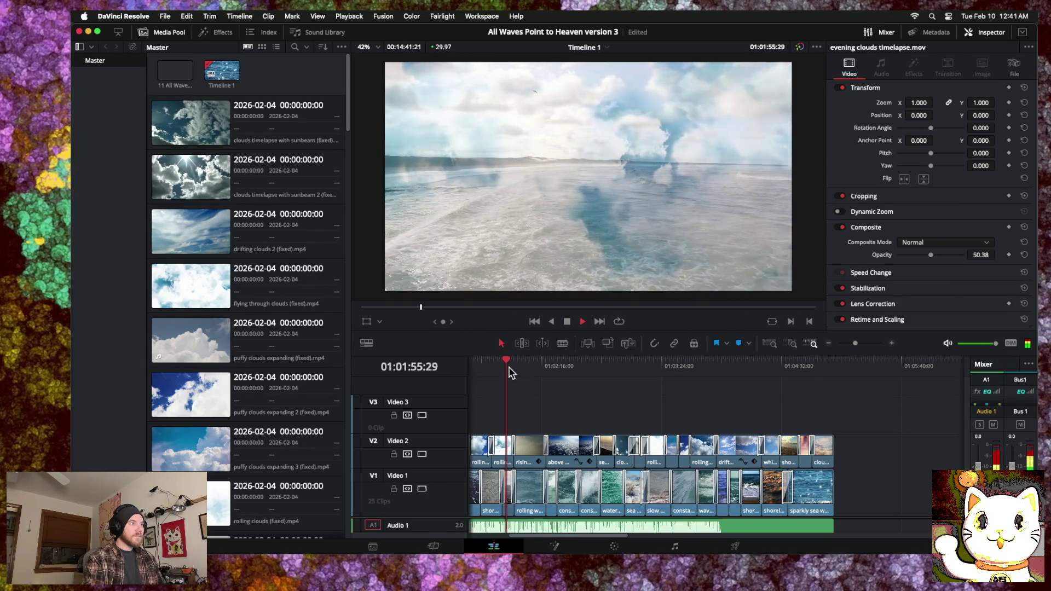
{"action": "mouse_move", "coordinate": [510, 363]}
{"action": "left_mouse_down"}
{"action": "mouse_move", "coordinate": [826, 371]}
{"action": "mouse_move", "coordinate": [394, 372]}
{"action": "left_mouse_up"}
{"action": "key", "text": "space"}
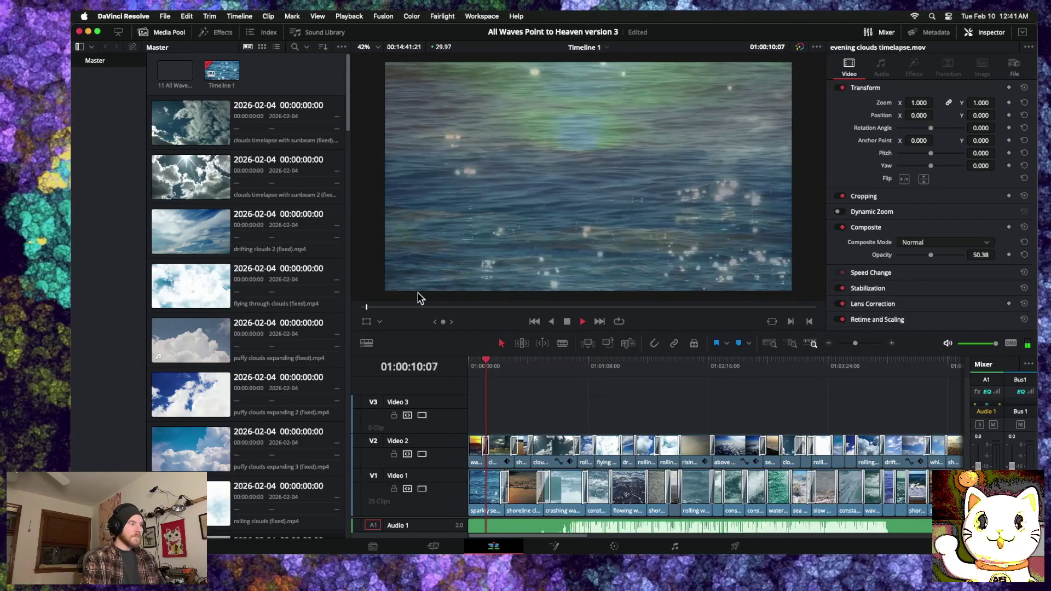
Step: Save the project via File > Save Project and replay the timeline from its start
{"action": "left_click", "coordinate": [163, 17]}
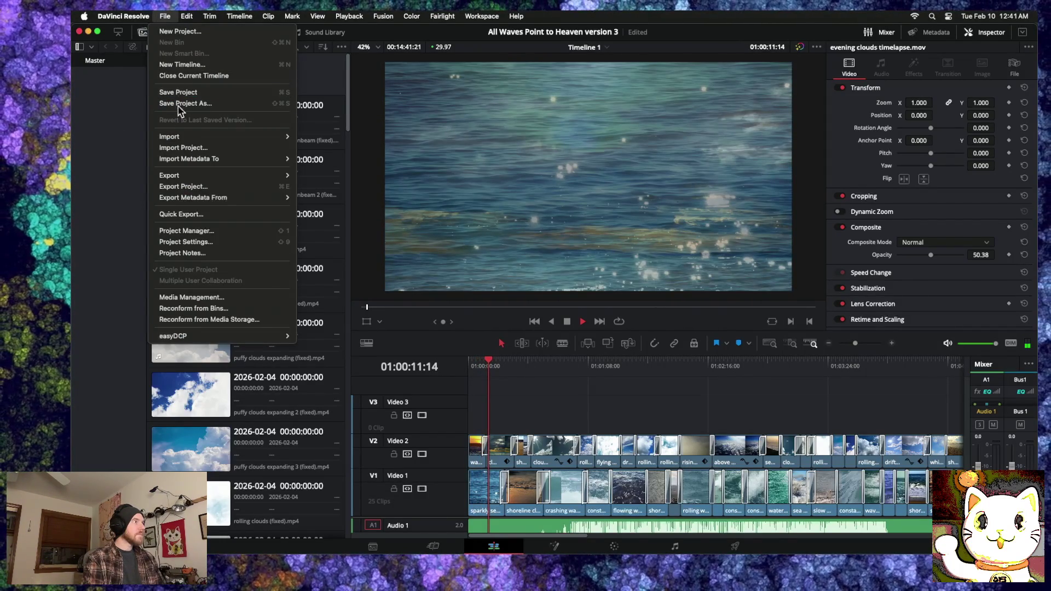
{"action": "left_click", "coordinate": [178, 92]}
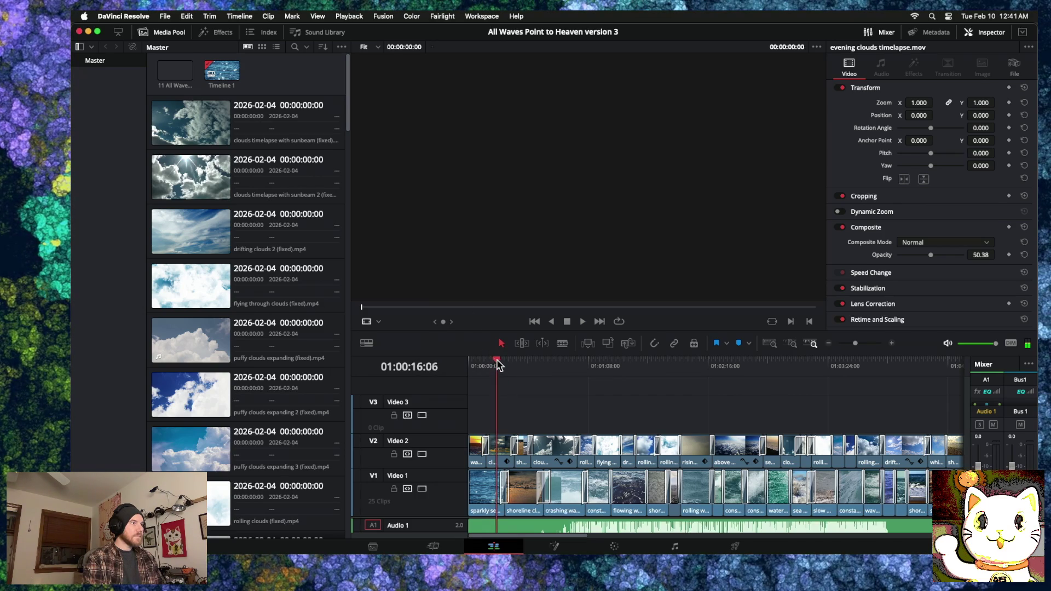
{"action": "left_click_drag", "start_coordinate": [498, 365], "coordinate": [463, 362]}
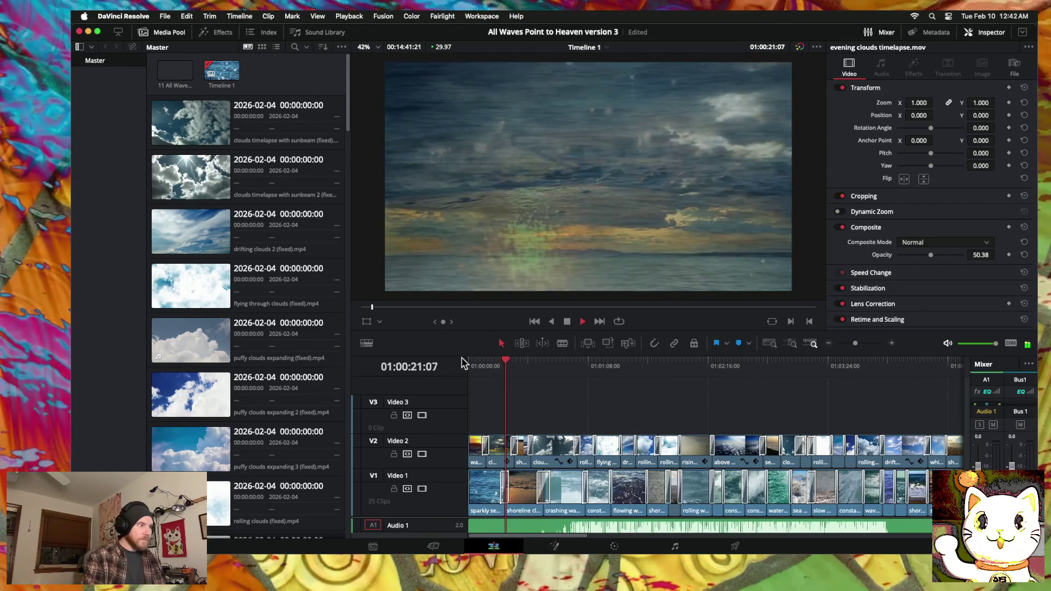
{"action": "key", "text": "space"}
Step: Raise the clouds on water horizon clip onto Video 3 and scrub through the overlaid footage
{"action": "left_click_drag", "start_coordinate": [503, 370], "coordinate": [492, 363]}
{"action": "left_click", "coordinate": [892, 343]}
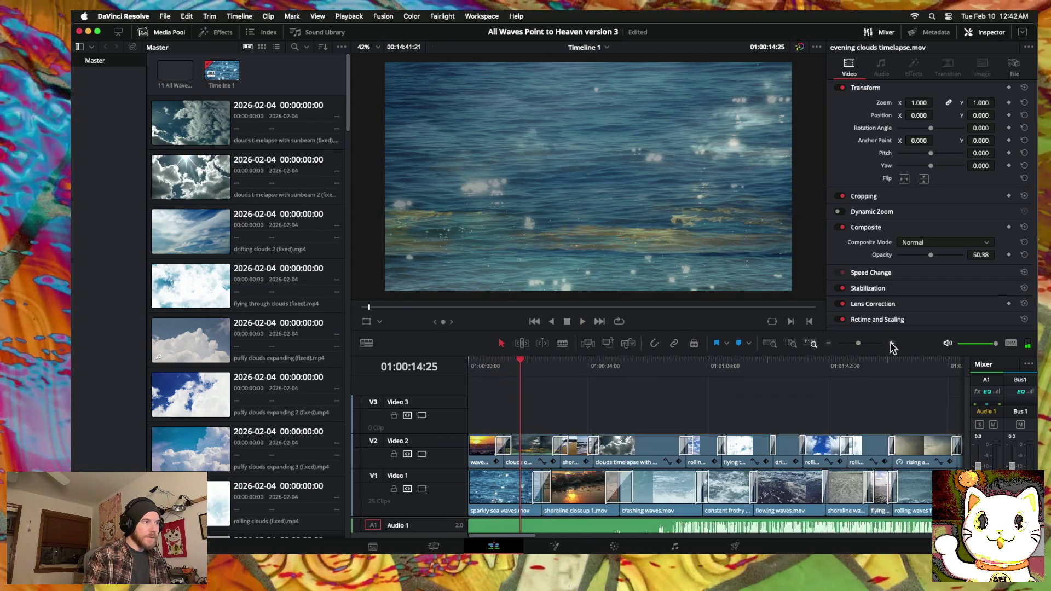
{"action": "mouse_move", "coordinate": [699, 446]}
{"action": "left_mouse_down"}
{"action": "mouse_move", "coordinate": [701, 422]}
{"action": "mouse_move", "coordinate": [974, 403]}
{"action": "left_mouse_up"}
{"action": "scroll", "coordinate": [721, 413], "scroll_direction": "right", "scroll_amount": 5}
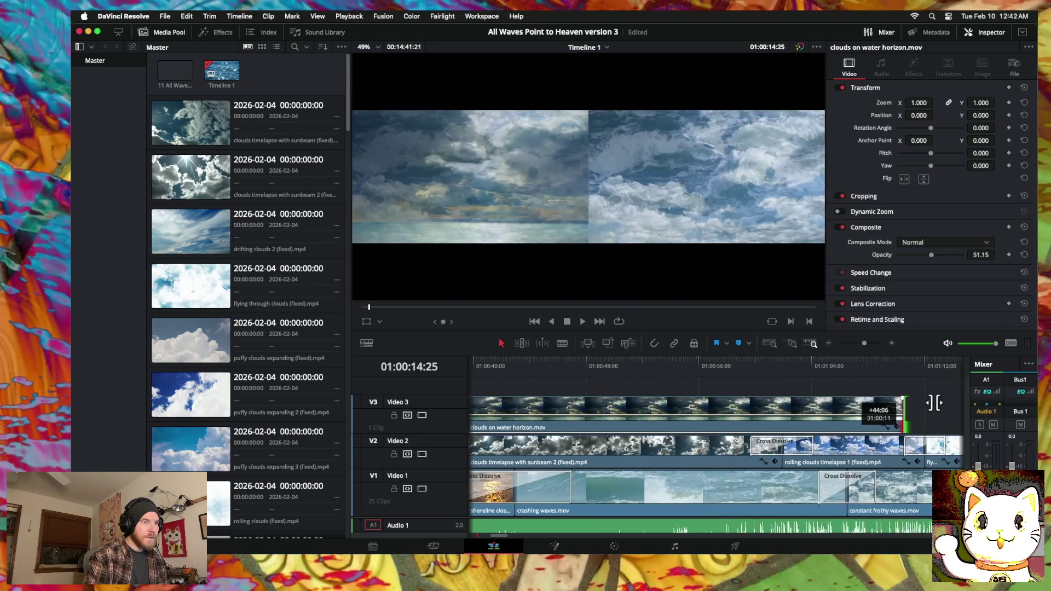
{"action": "left_click", "coordinate": [672, 365]}
{"action": "mouse_move", "coordinate": [674, 376]}
{"action": "left_mouse_down"}
{"action": "mouse_move", "coordinate": [845, 376]}
{"action": "mouse_move", "coordinate": [493, 374]}
{"action": "left_mouse_up"}
{"action": "scroll", "coordinate": [515, 376], "scroll_direction": "left", "scroll_amount": 3}
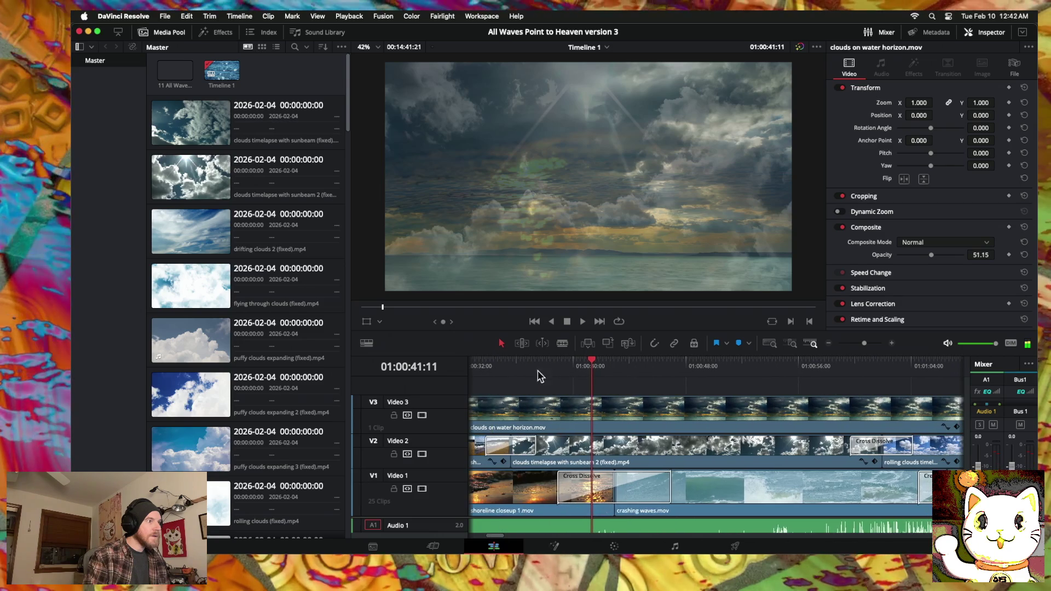
{"action": "mouse_move", "coordinate": [594, 365]}
{"action": "left_mouse_down"}
{"action": "mouse_move", "coordinate": [535, 364]}
{"action": "mouse_move", "coordinate": [566, 363]}
{"action": "left_mouse_up"}
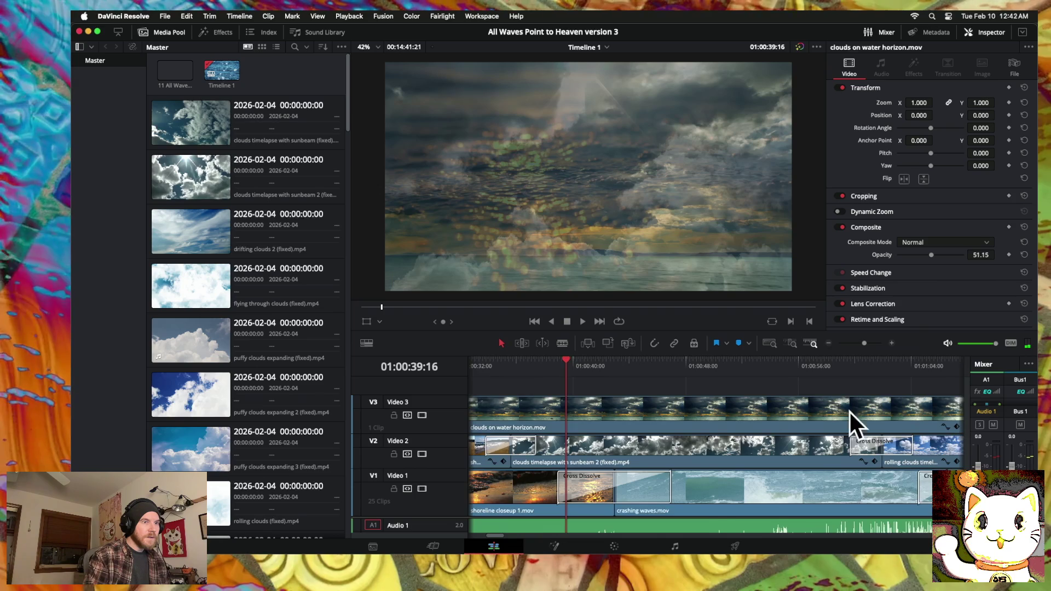
Step: Trim the clip's ends, slide it near the timeline start, and play the overlay section
{"action": "scroll", "coordinate": [862, 411], "scroll_direction": "right", "scroll_amount": 3}
{"action": "mouse_move", "coordinate": [926, 410]}
{"action": "left_mouse_down"}
{"action": "mouse_move", "coordinate": [770, 415]}
{"action": "mouse_move", "coordinate": [928, 412]}
{"action": "left_mouse_up"}
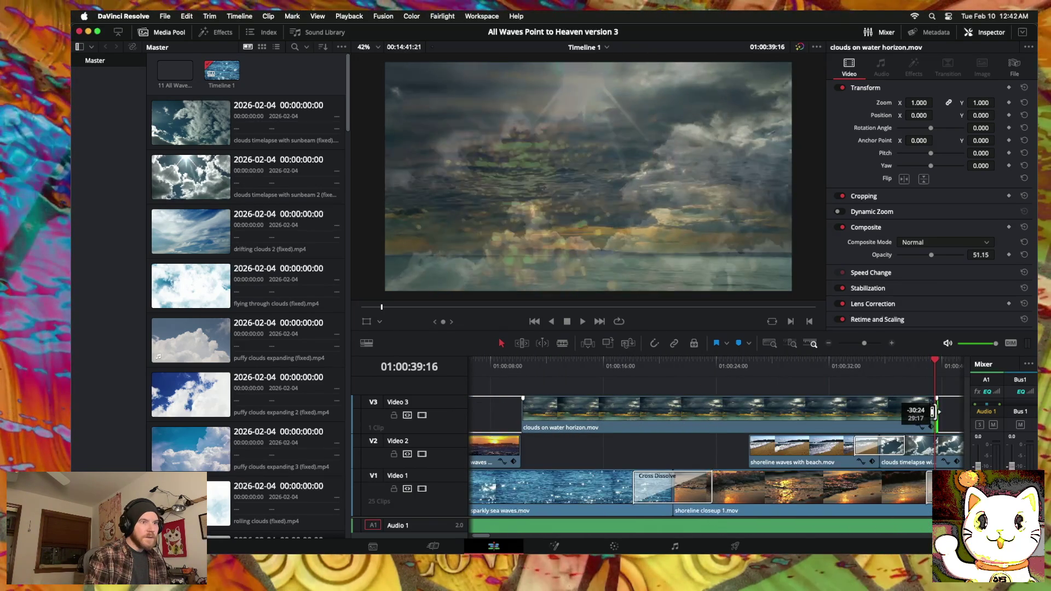
{"action": "scroll", "coordinate": [698, 432], "scroll_direction": "left", "scroll_amount": 4}
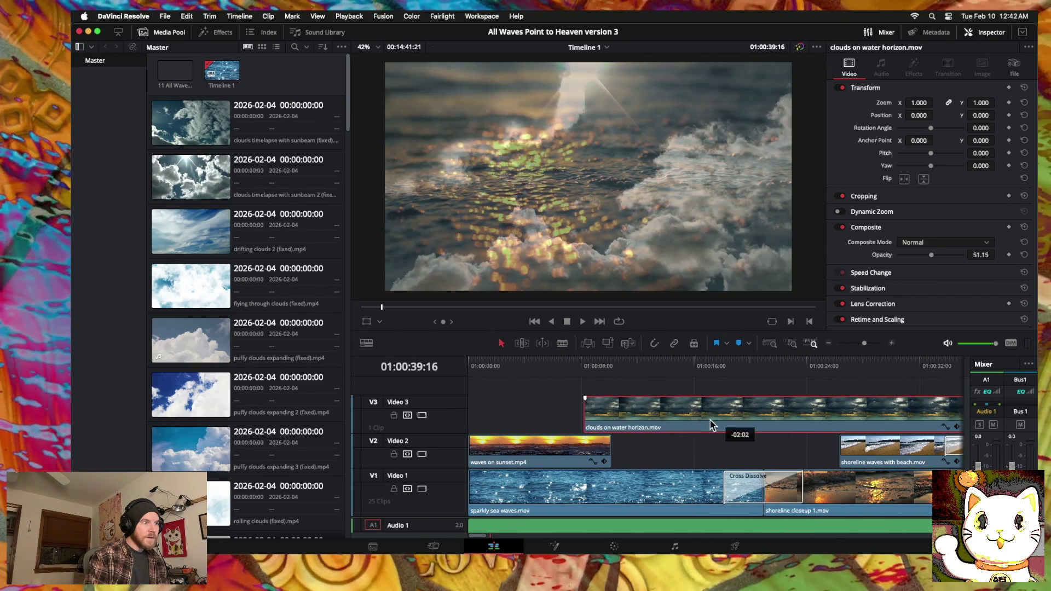
{"action": "left_click_drag", "start_coordinate": [709, 429], "coordinate": [572, 424]}
{"action": "left_click_drag", "start_coordinate": [469, 417], "coordinate": [610, 419]}
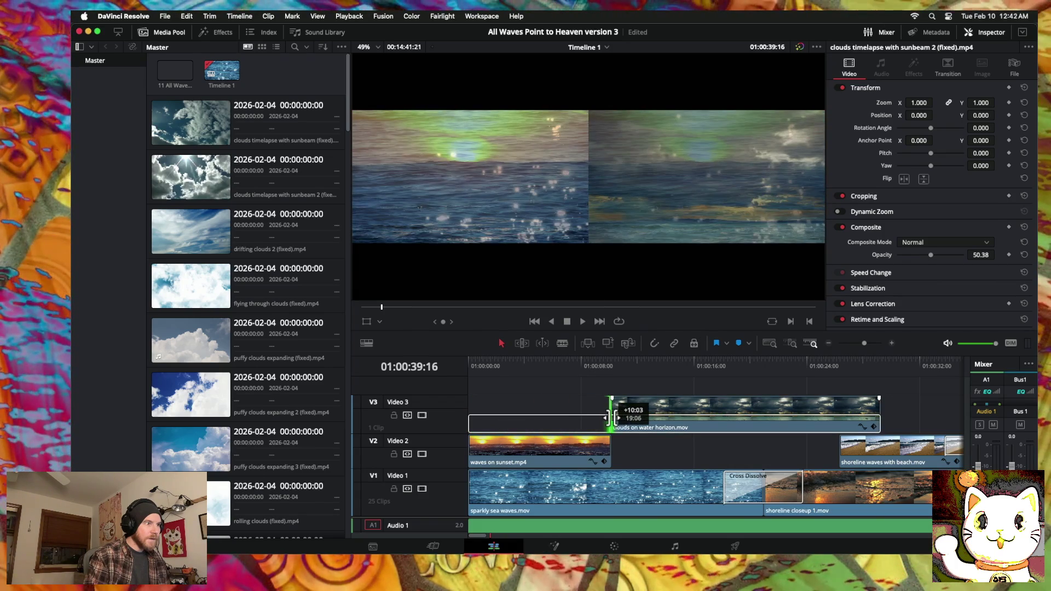
{"action": "mouse_move", "coordinate": [834, 420]}
{"action": "left_mouse_down"}
{"action": "mouse_move", "coordinate": [794, 423]}
{"action": "mouse_move", "coordinate": [805, 426]}
{"action": "left_mouse_up"}
{"action": "left_click", "coordinate": [721, 365]}
{"action": "key", "text": "space"}
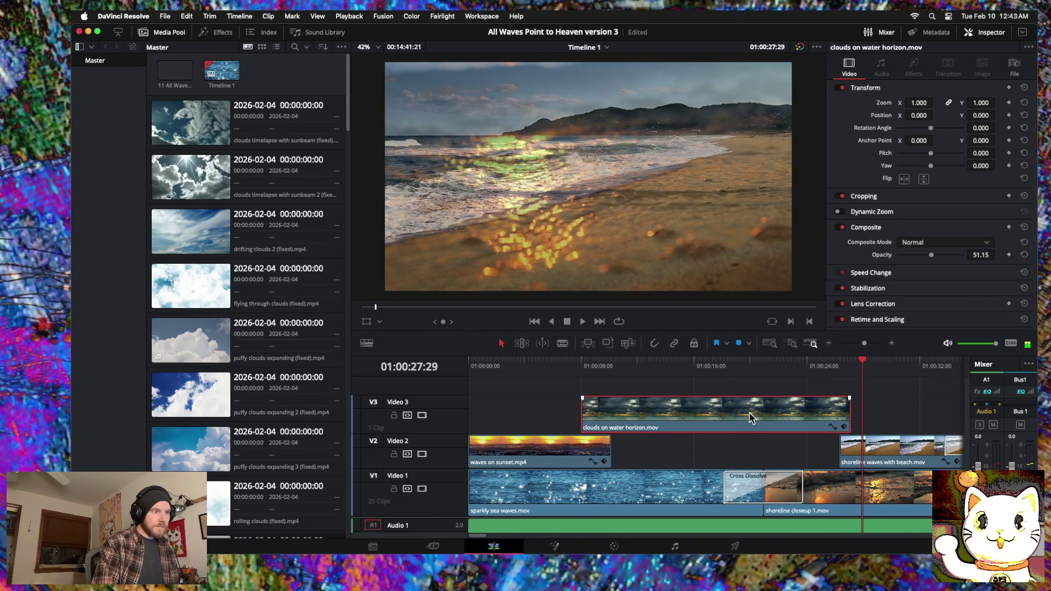
Step: Trim the clouds on water horizon clip and drop it into the Video 2 gap after the sunset clip
{"action": "left_click_drag", "start_coordinate": [749, 419], "coordinate": [719, 419]}
{"action": "left_click_drag", "start_coordinate": [819, 416], "coordinate": [837, 416]}
{"action": "left_click_drag", "start_coordinate": [557, 414], "coordinate": [618, 415]}
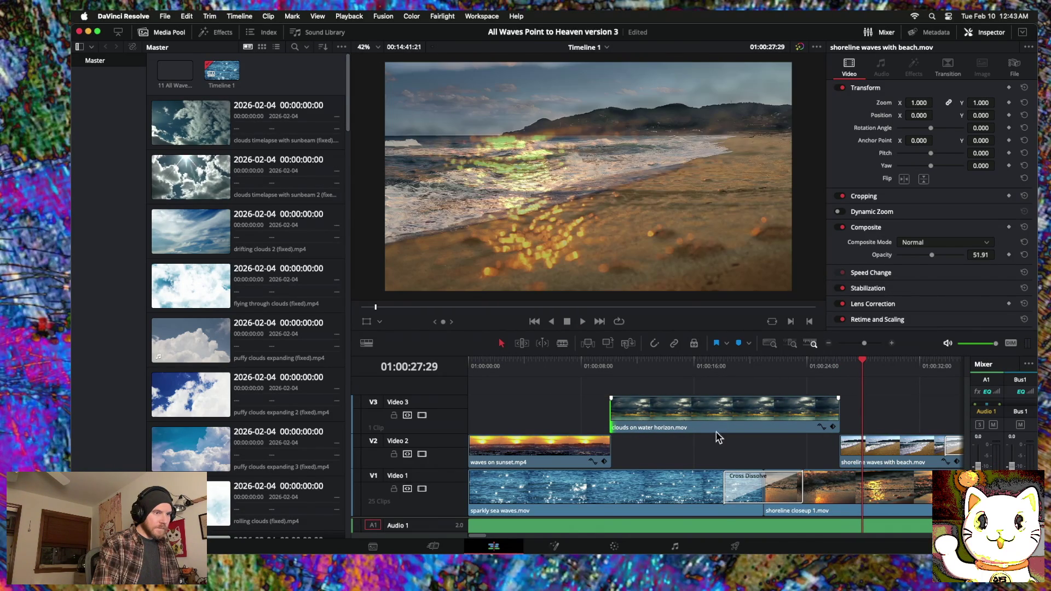
{"action": "left_click", "coordinate": [832, 420]}
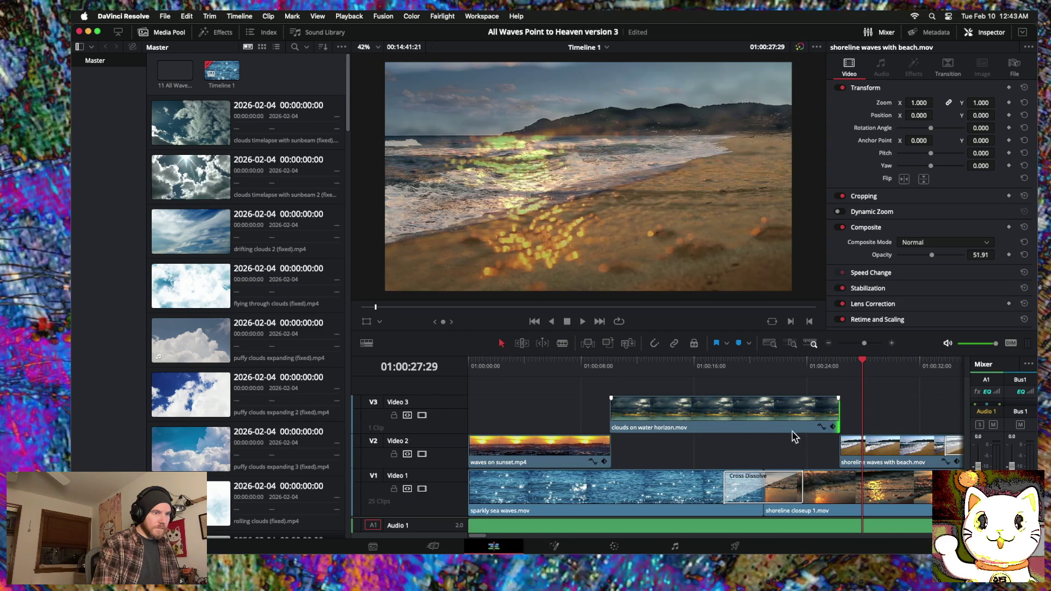
{"action": "left_click_drag", "start_coordinate": [777, 438], "coordinate": [776, 441]}
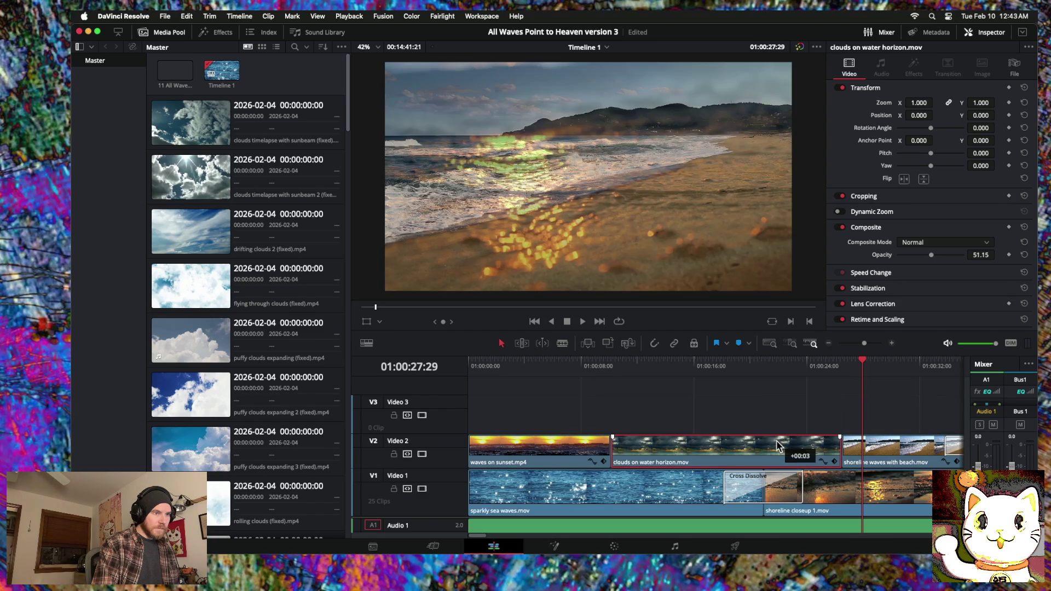
Step: Add 60-frame cross dissolves at both cuts and lengthen them, the shoreline one to 3.9 seconds
{"action": "right_click", "coordinate": [843, 449]}
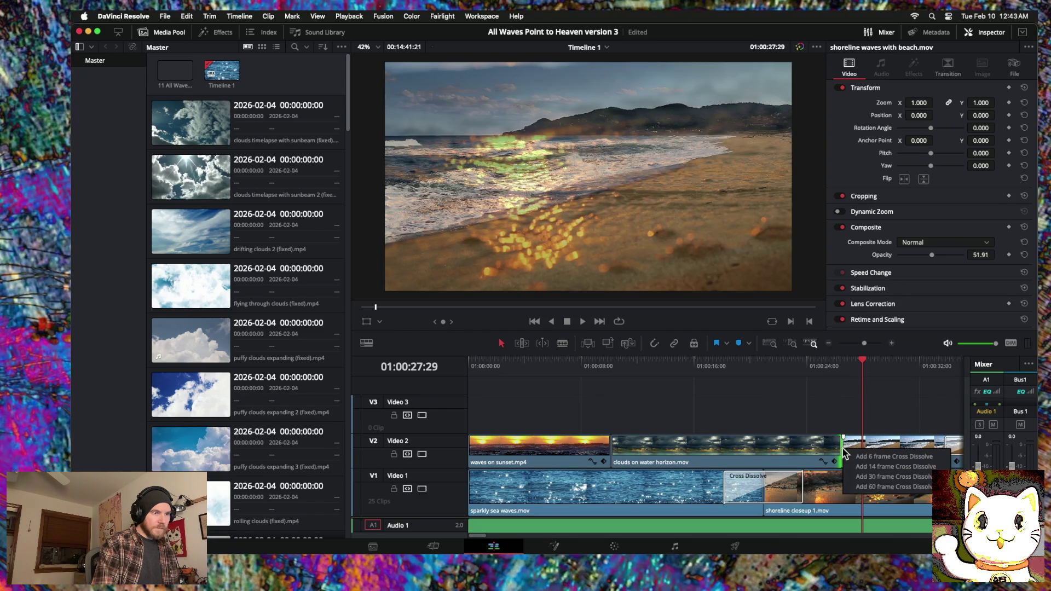
{"action": "left_click", "coordinate": [866, 487]}
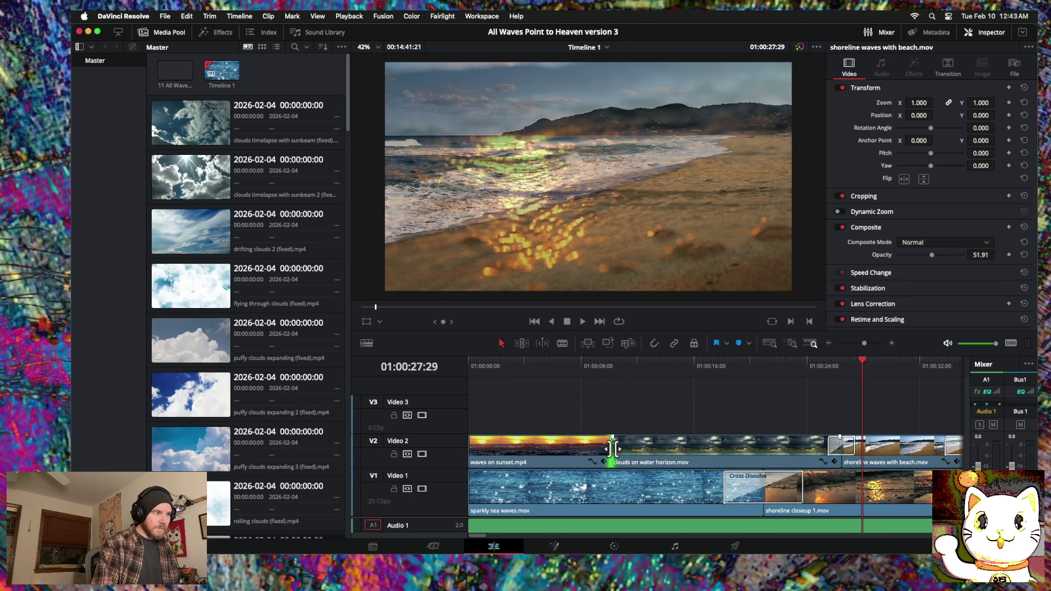
{"action": "right_click", "coordinate": [612, 449]}
{"action": "left_click", "coordinate": [639, 489]}
{"action": "left_click_drag", "start_coordinate": [600, 449], "coordinate": [584, 448]}
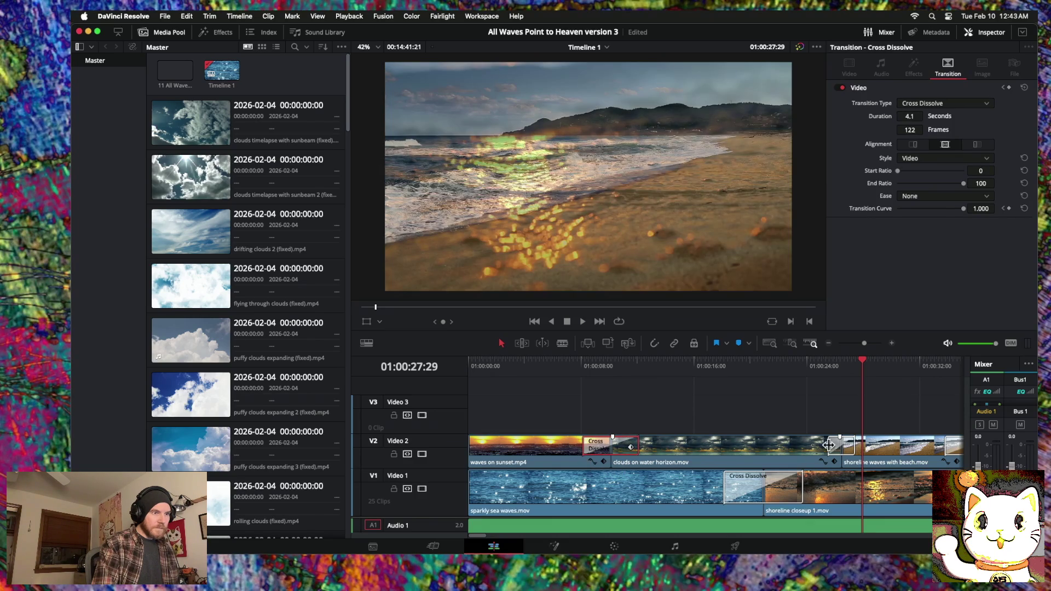
{"action": "left_click_drag", "start_coordinate": [829, 446], "coordinate": [815, 445]}
{"action": "key", "text": "Home"}
{"action": "left_click", "coordinate": [336, 357]}
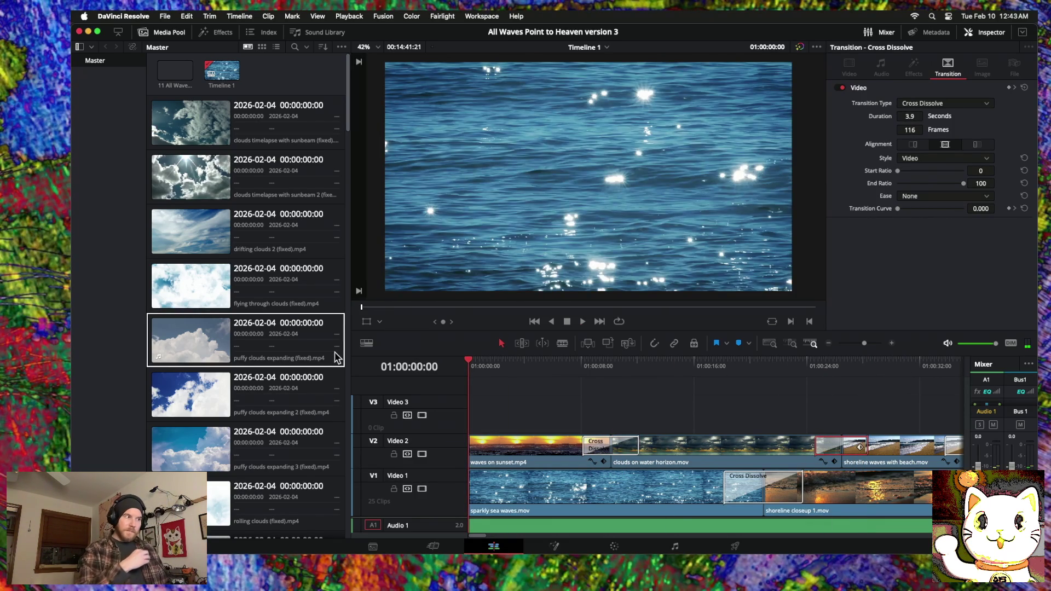
Step: Play the edit, move the crashing-to-frothy waves cut 12 frames earlier, and check the 2.5-second dissolve before flowing waves.mov
{"action": "key", "text": "space"}
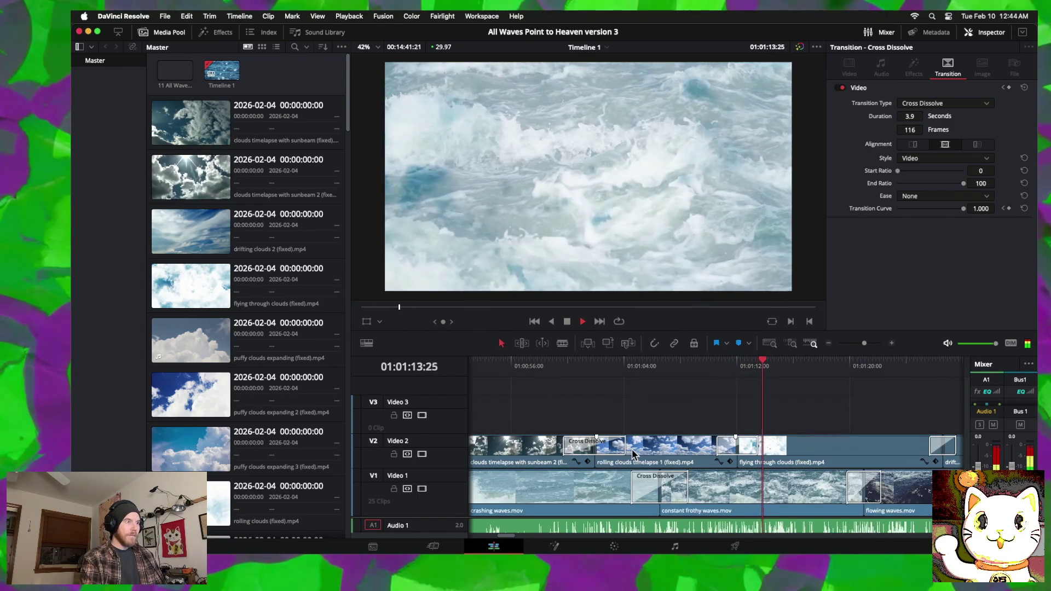
{"action": "left_click_drag", "start_coordinate": [661, 487], "coordinate": [654, 487]}
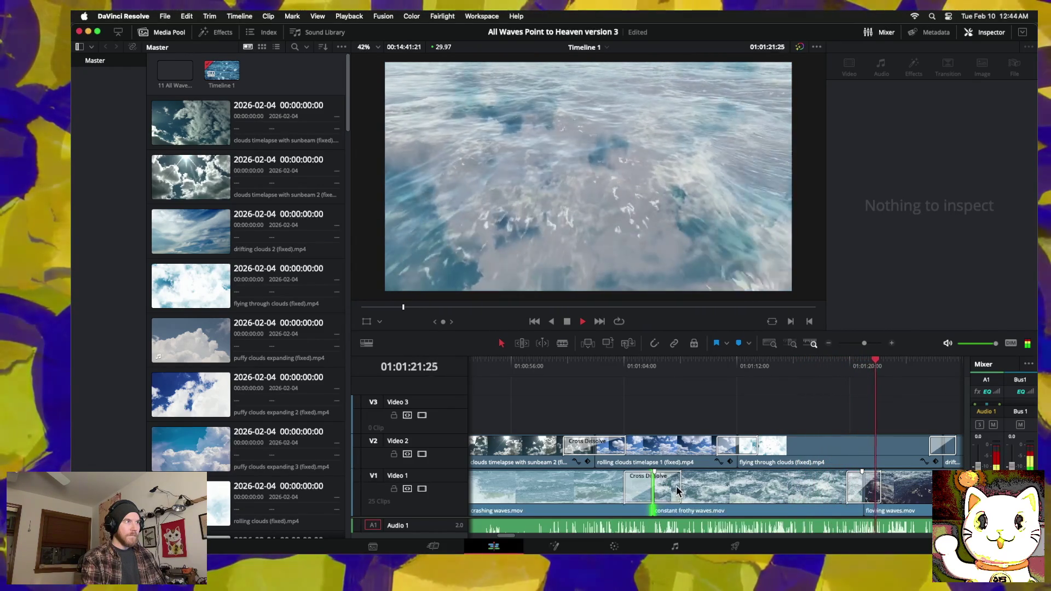
{"action": "left_click", "coordinate": [850, 492]}
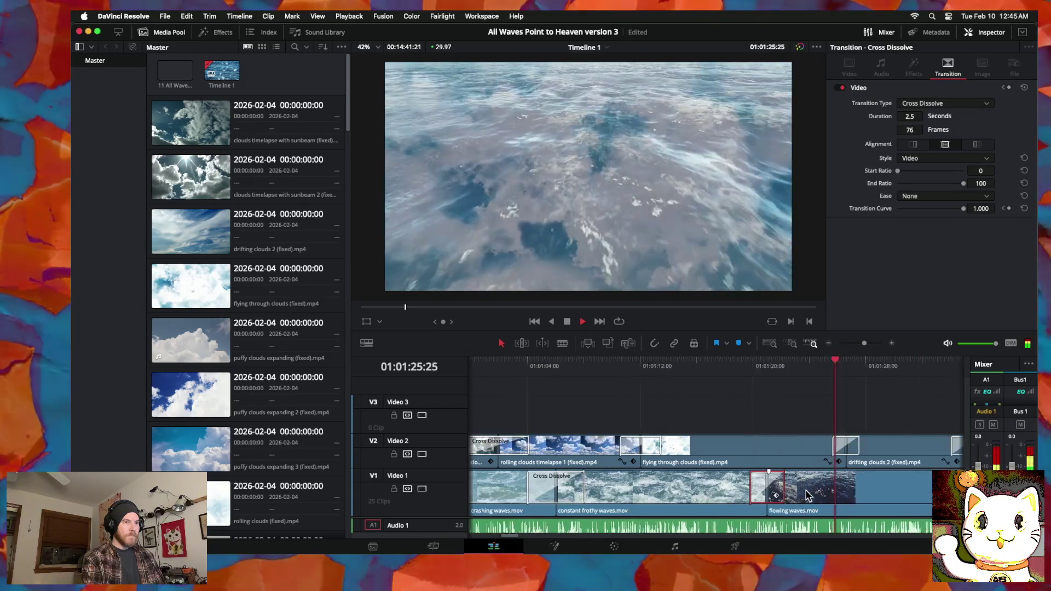
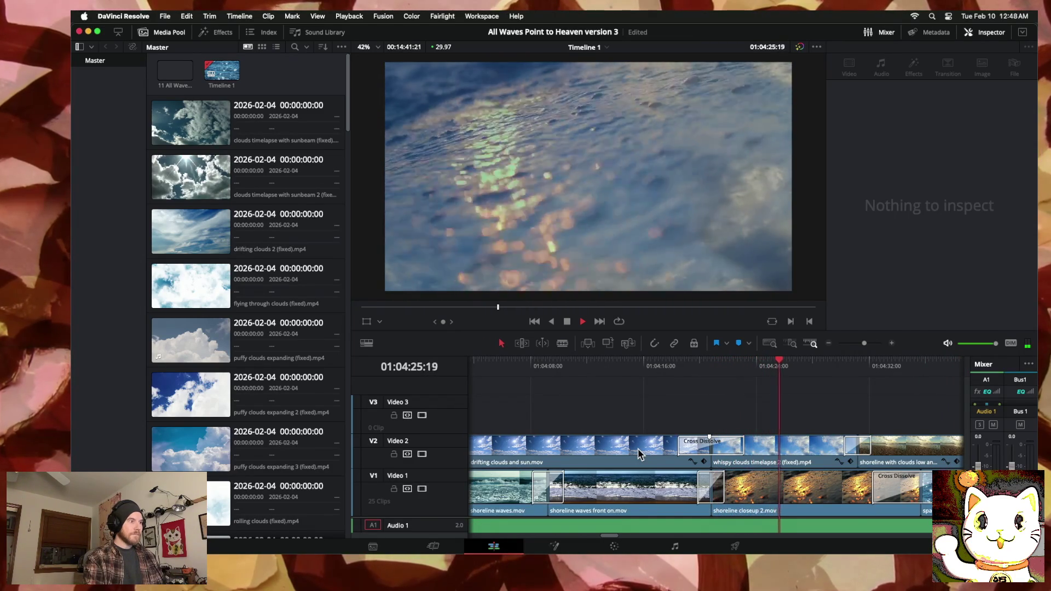
Step: Stop playback and scrub back to 01:04:11:01, where the shoreline wave clips meet
{"action": "key", "text": "space"}
{"action": "key", "text": "shift+v"}
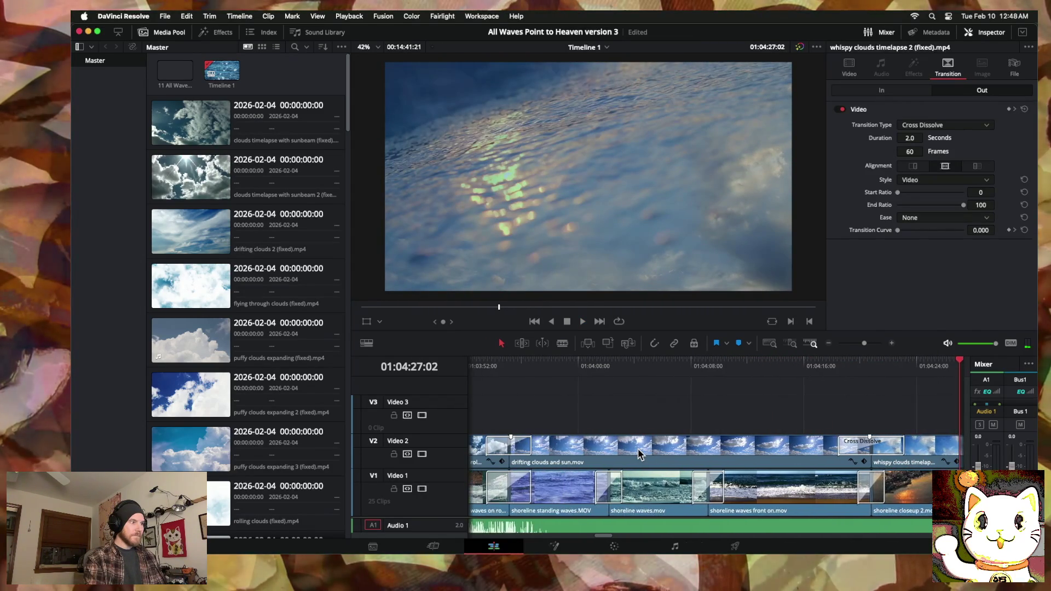
{"action": "scroll", "coordinate": [638, 448], "scroll_direction": "left", "scroll_amount": 3}
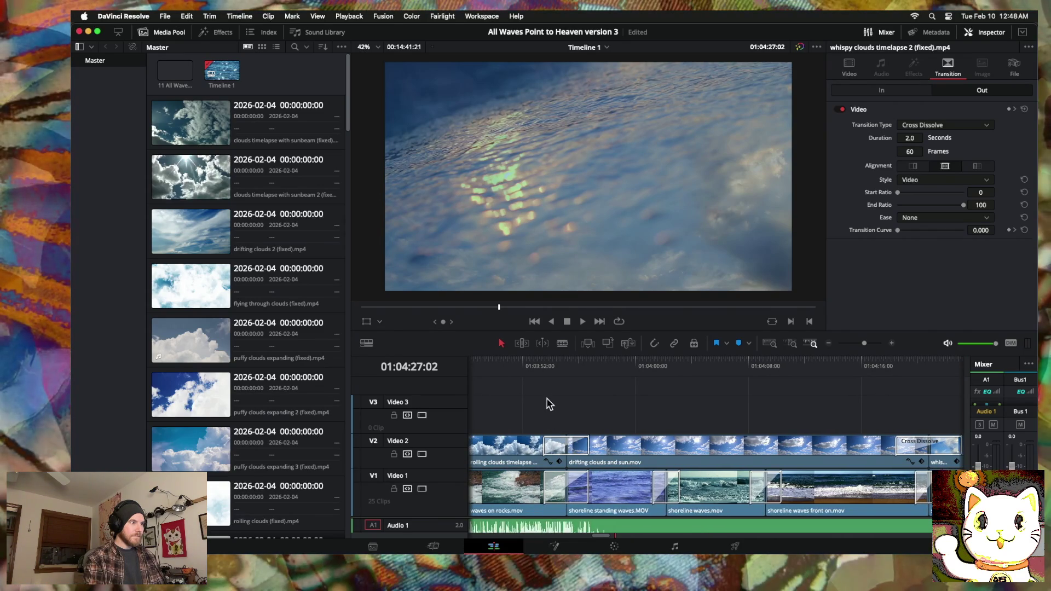
{"action": "mouse_move", "coordinate": [547, 366]}
{"action": "left_mouse_down"}
{"action": "mouse_move", "coordinate": [838, 392]}
{"action": "mouse_move", "coordinate": [675, 387]}
{"action": "mouse_move", "coordinate": [808, 393]}
{"action": "mouse_move", "coordinate": [723, 389]}
{"action": "mouse_move", "coordinate": [790, 387]}
{"action": "left_mouse_up"}
Step: Lift 'shoreline waves front on.mov' up onto Video 3
{"action": "scroll", "coordinate": [712, 416], "scroll_direction": "right", "scroll_amount": 3}
{"action": "scroll", "coordinate": [679, 449], "scroll_direction": "right", "scroll_amount": 3}
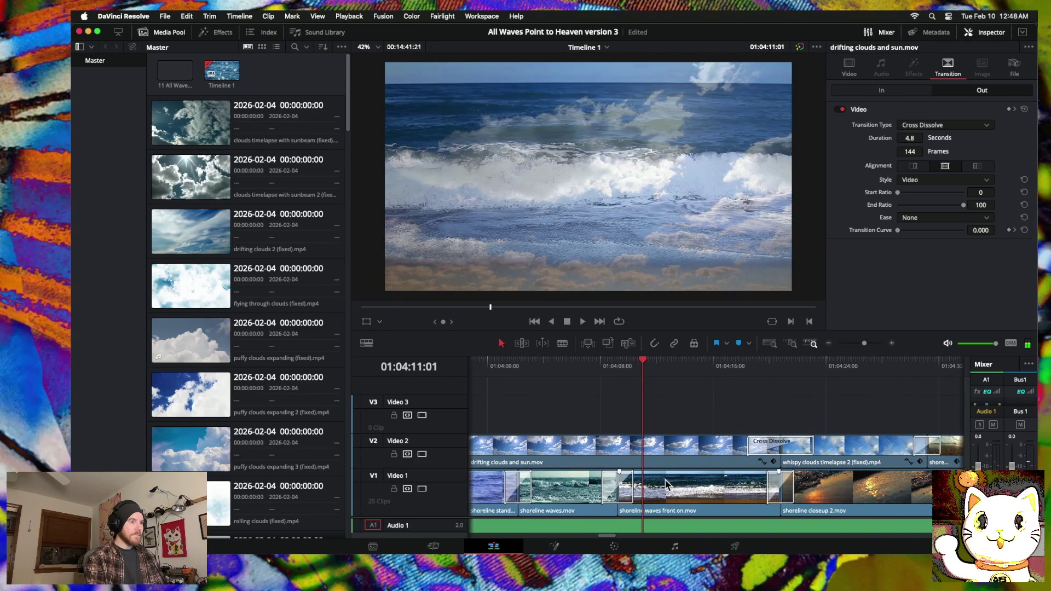
{"action": "left_click_drag", "start_coordinate": [683, 490], "coordinate": [679, 421]}
Step: Put 'shoreline waves front on.mov' back on Video 1 ahead of 'shoreline waves.mov', with a cross dissolve before it
{"action": "left_click_drag", "start_coordinate": [567, 499], "coordinate": [730, 499]}
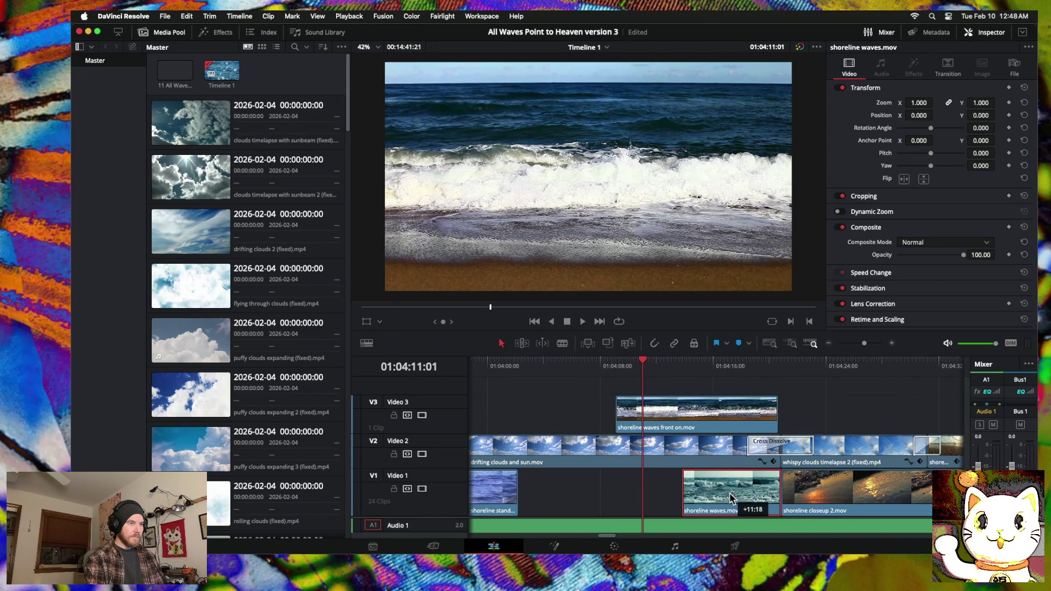
{"action": "left_click_drag", "start_coordinate": [674, 427], "coordinate": [577, 497]}
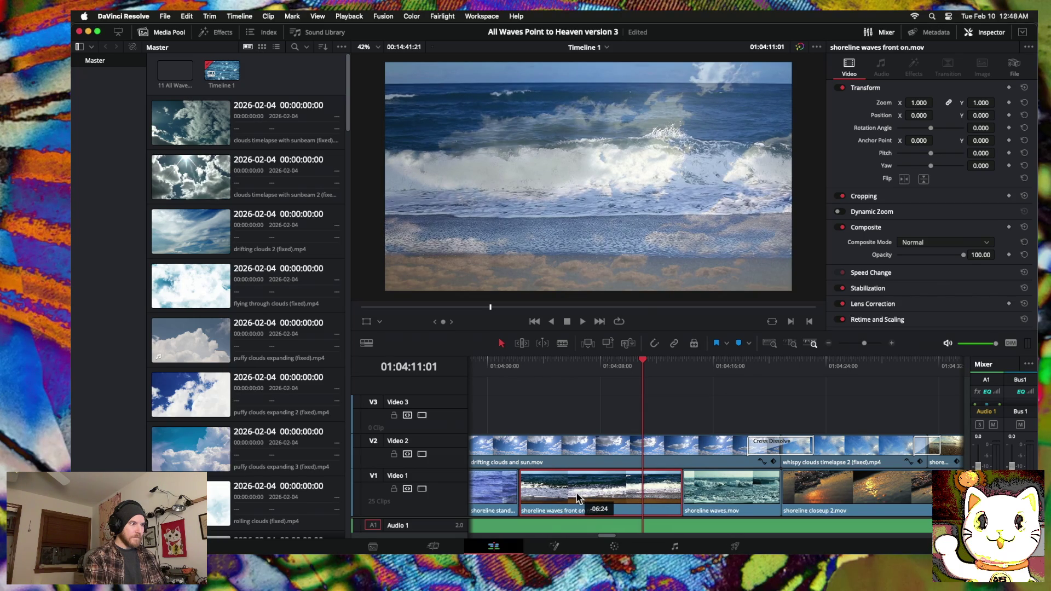
{"action": "left_click", "coordinate": [519, 489]}
{"action": "right_click", "coordinate": [517, 492]}
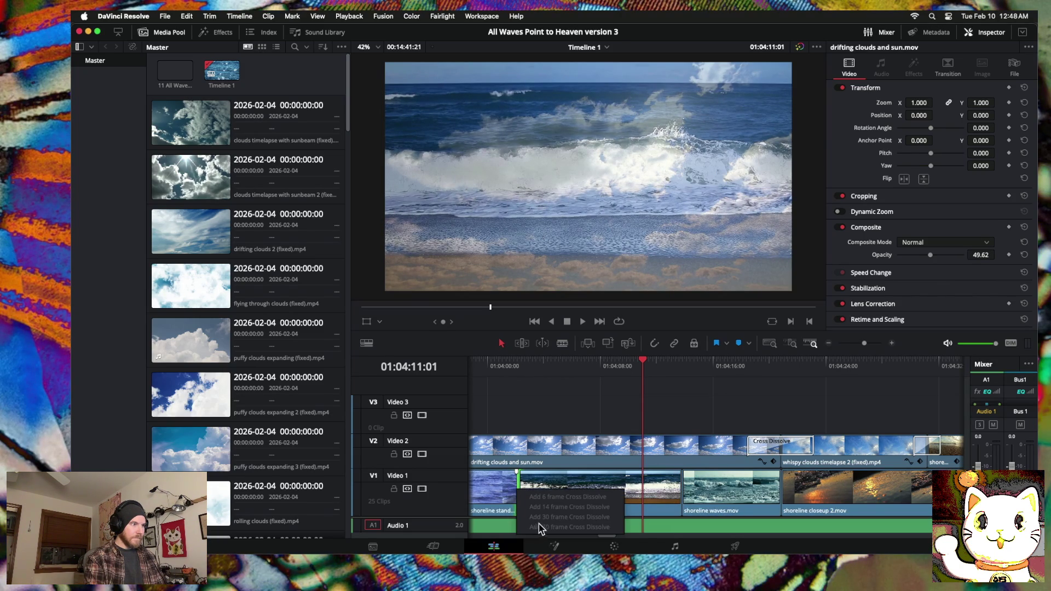
{"action": "left_click", "coordinate": [512, 492]}
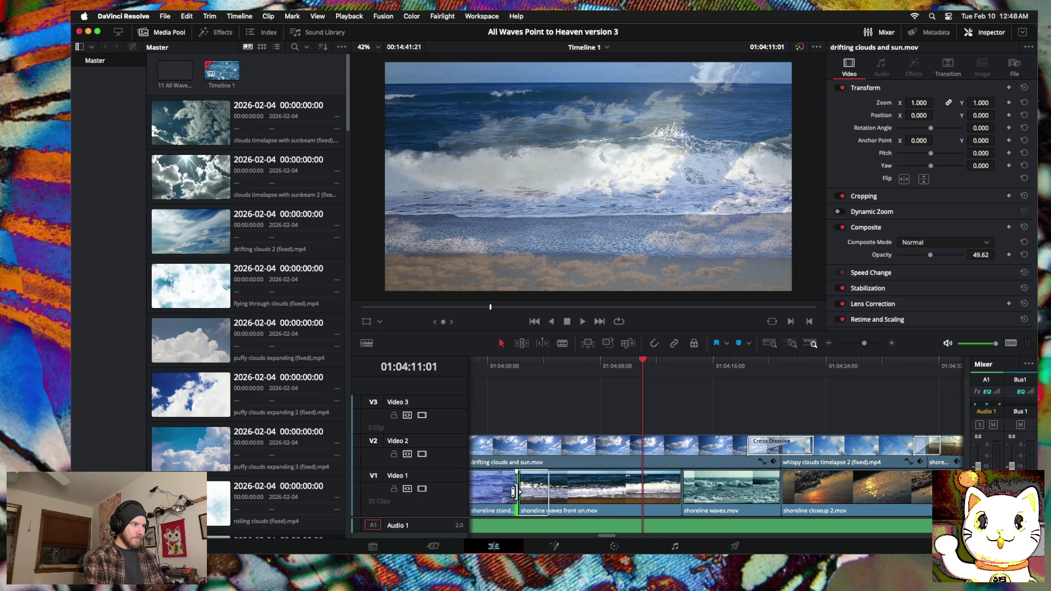
{"action": "right_click", "coordinate": [518, 496]}
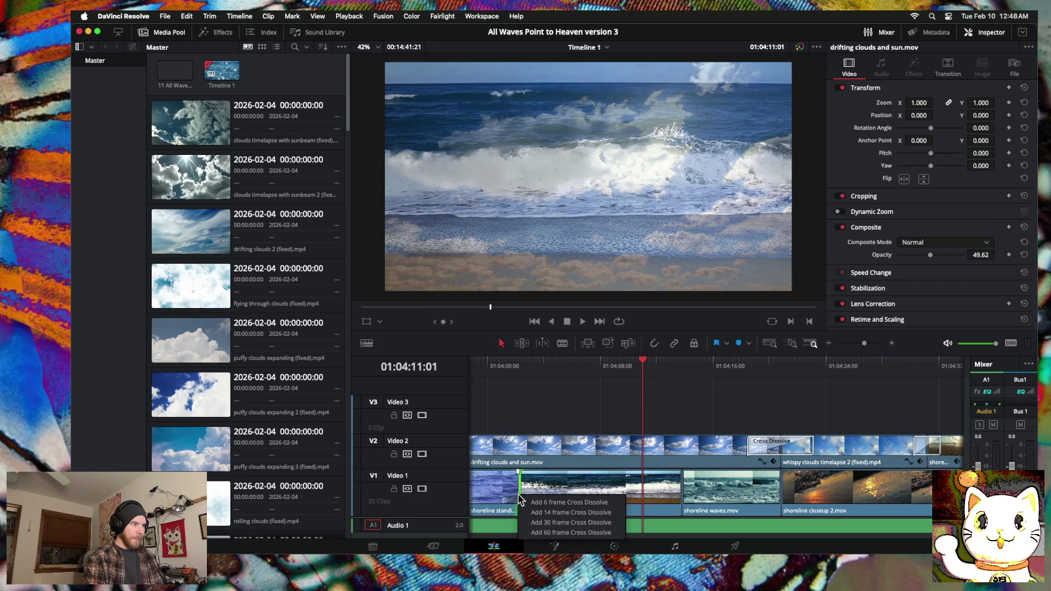
{"action": "left_click", "coordinate": [542, 533]}
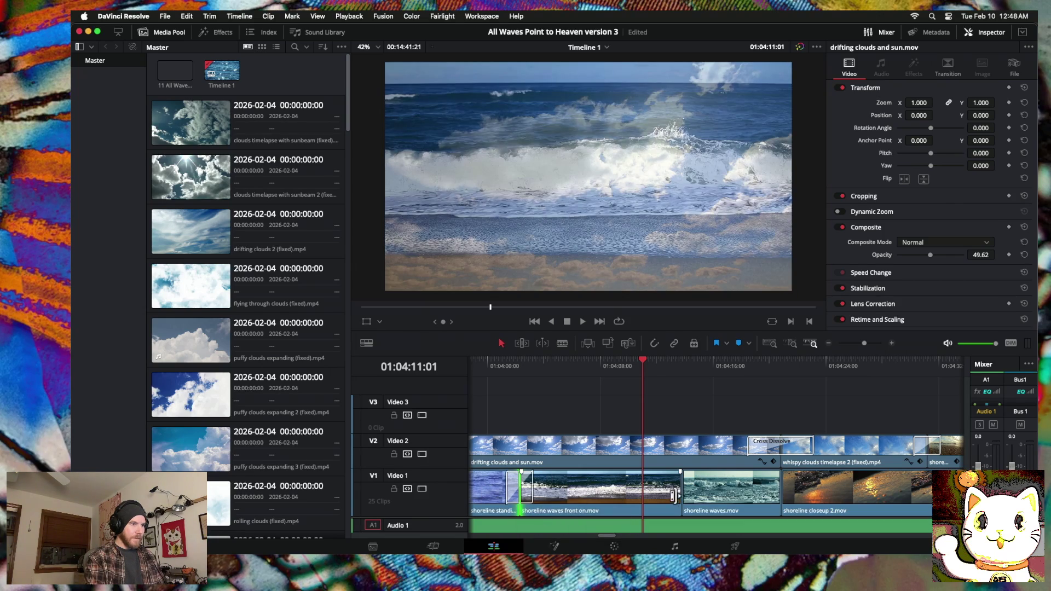
Step: Cross-dissolve the cut between the two shoreline waves clips and replay from about 01:04:01
{"action": "left_click", "coordinate": [682, 492]}
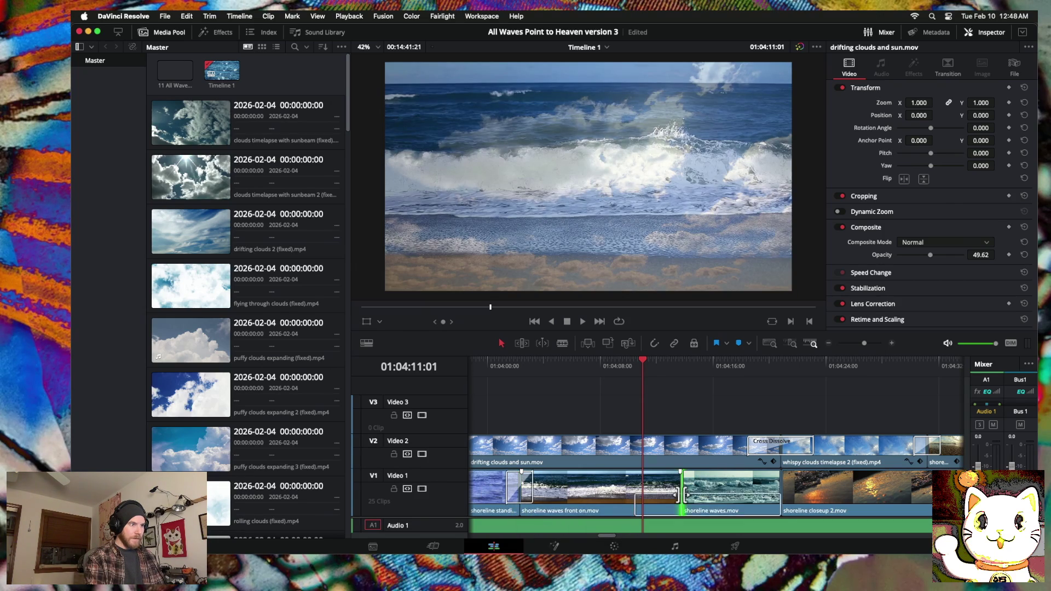
{"action": "right_click", "coordinate": [683, 496]}
{"action": "left_click", "coordinate": [704, 534]}
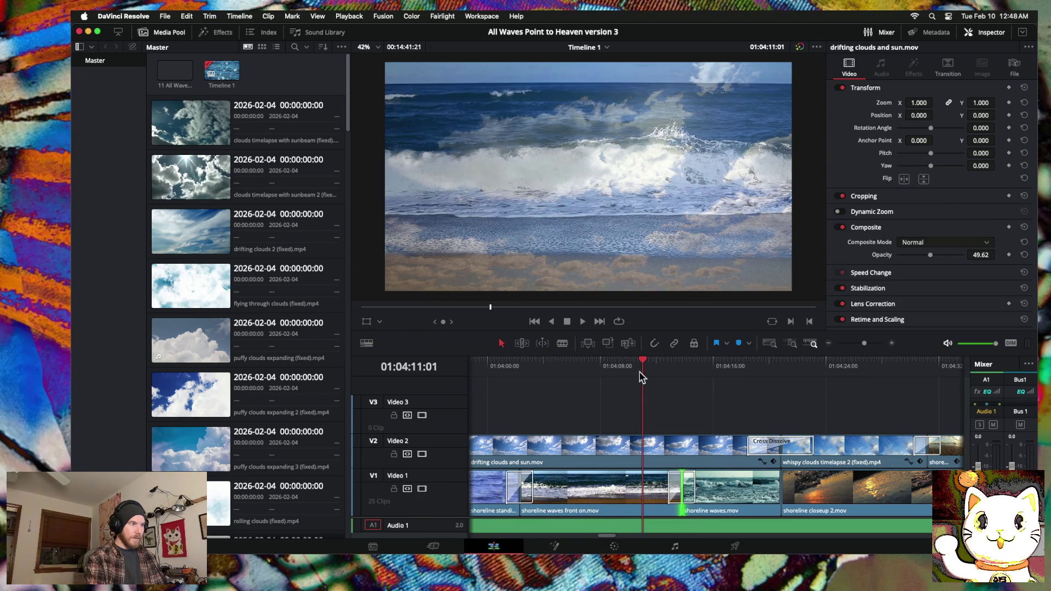
{"action": "left_click", "coordinate": [503, 363]}
{"action": "key", "text": "space"}
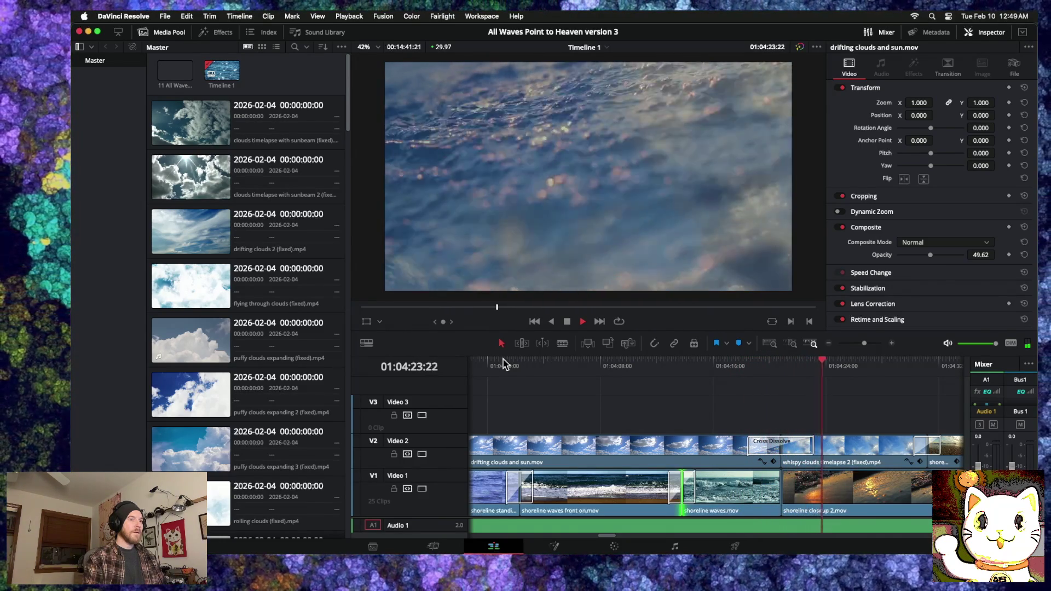
Step: Add a 60-frame cross dissolve before shoreline closeup 2, then stop playback at the montage's end
{"action": "right_click", "coordinate": [783, 491]}
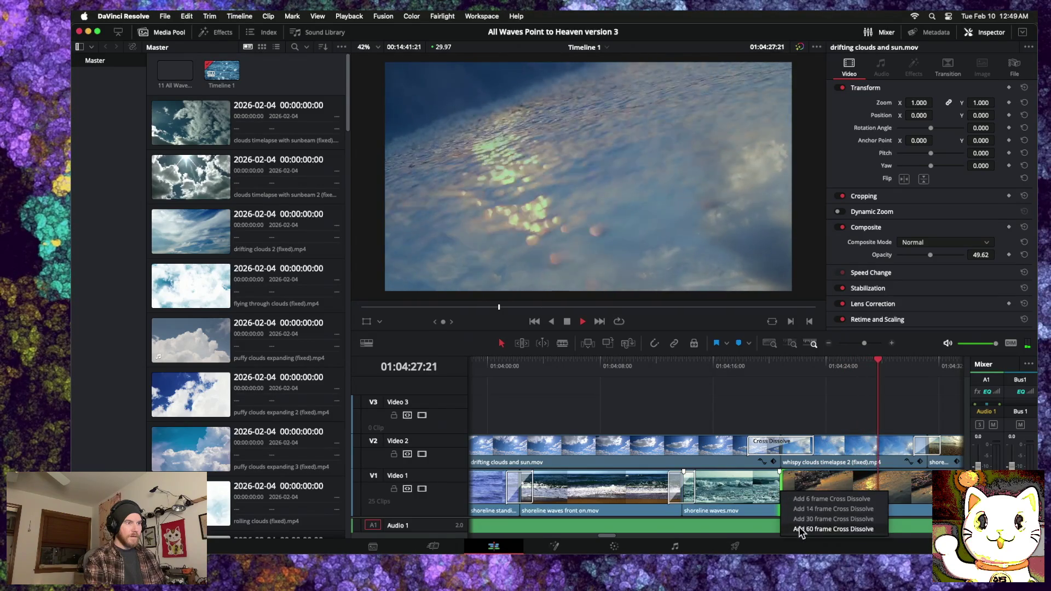
{"action": "left_click", "coordinate": [799, 530]}
{"action": "left_click", "coordinate": [793, 487]}
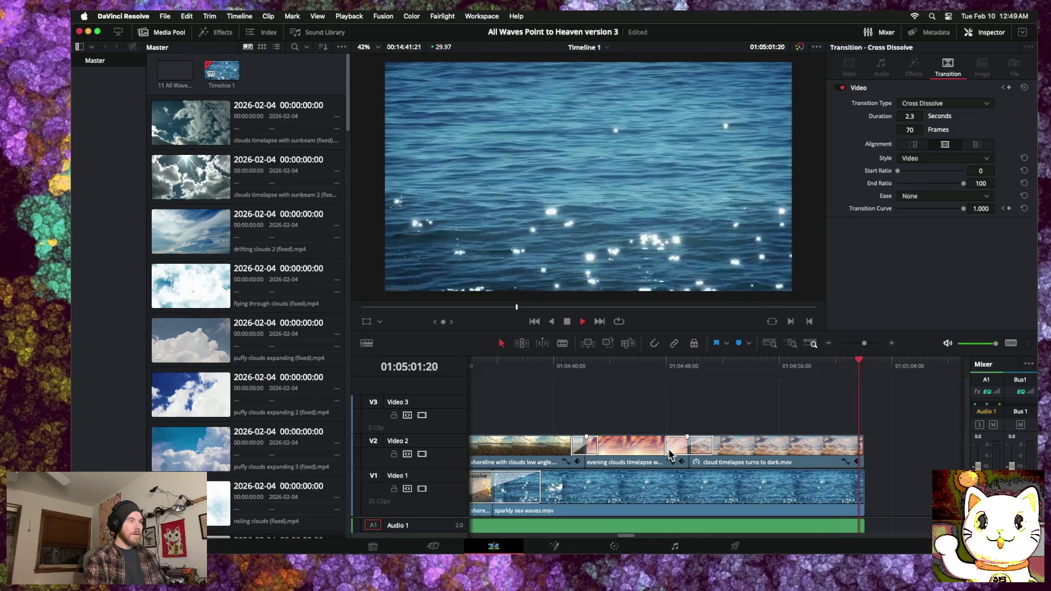
{"action": "key", "text": "space"}
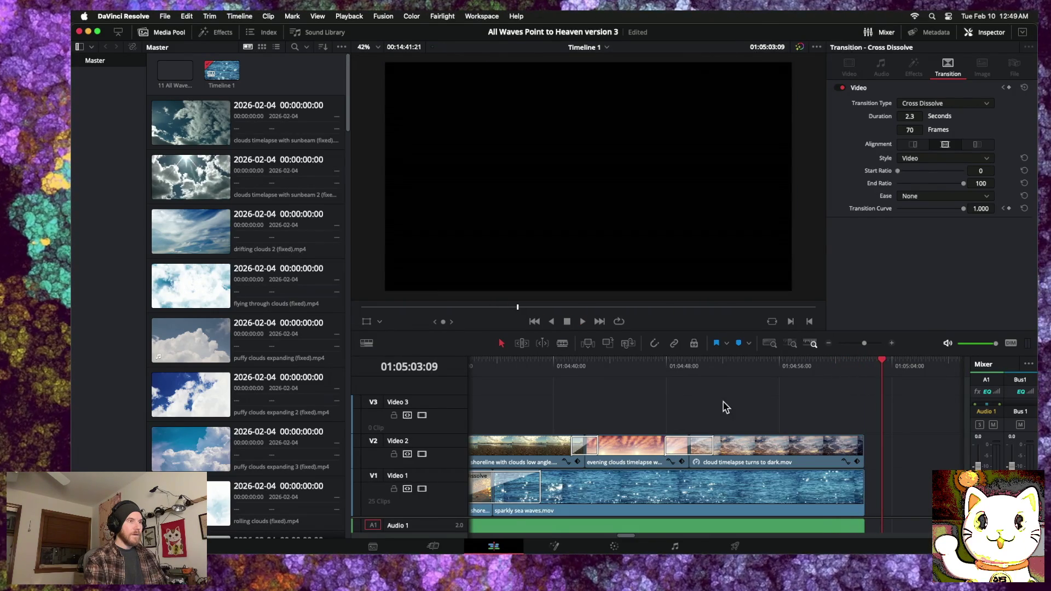
Step: Zoom the timeline and scrub through the stray cloud clips past the montage's end
{"action": "left_click", "coordinate": [861, 345]}
{"action": "left_click_drag", "start_coordinate": [870, 344], "coordinate": [834, 344]}
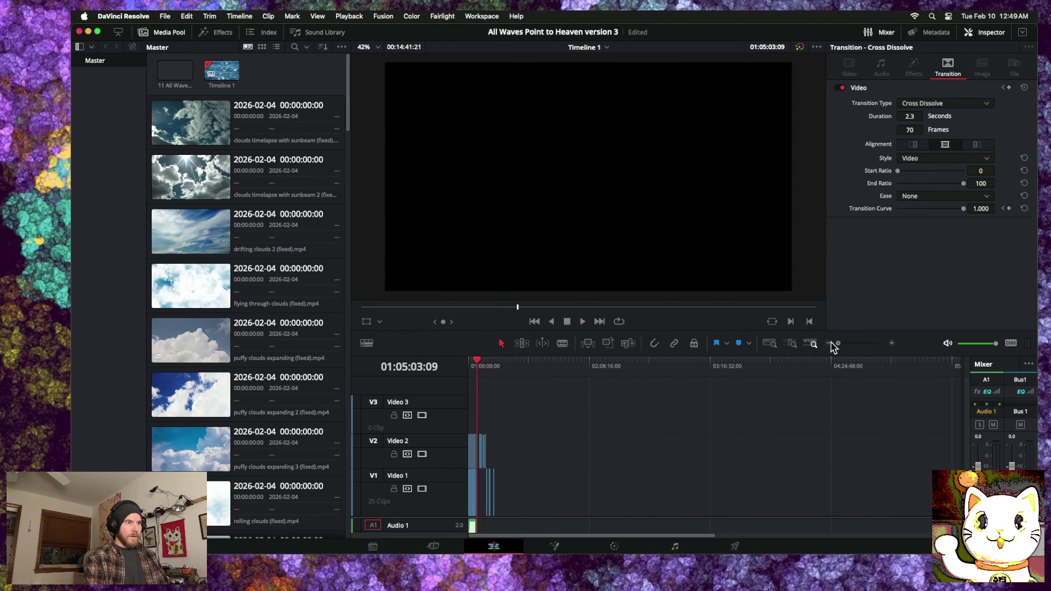
{"action": "left_click", "coordinate": [892, 344]}
{"action": "left_click", "coordinate": [891, 344]}
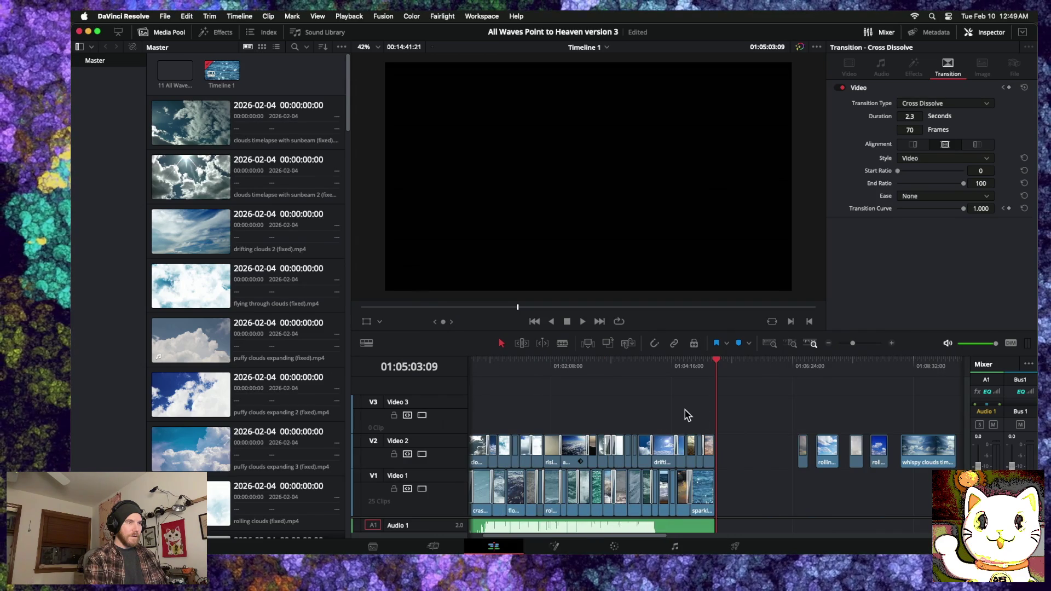
{"action": "scroll", "coordinate": [688, 415], "scroll_direction": "right", "scroll_amount": 5}
{"action": "left_click", "coordinate": [628, 364]}
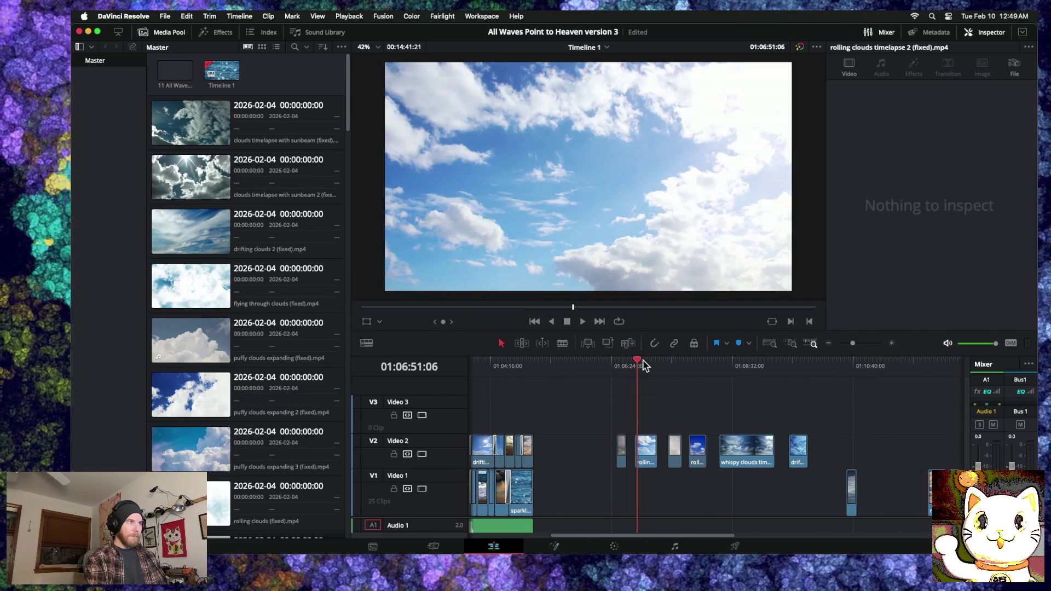
{"action": "mouse_move", "coordinate": [645, 362]}
{"action": "left_mouse_down"}
{"action": "mouse_move", "coordinate": [815, 373]}
{"action": "mouse_move", "coordinate": [726, 370]}
{"action": "left_mouse_up"}
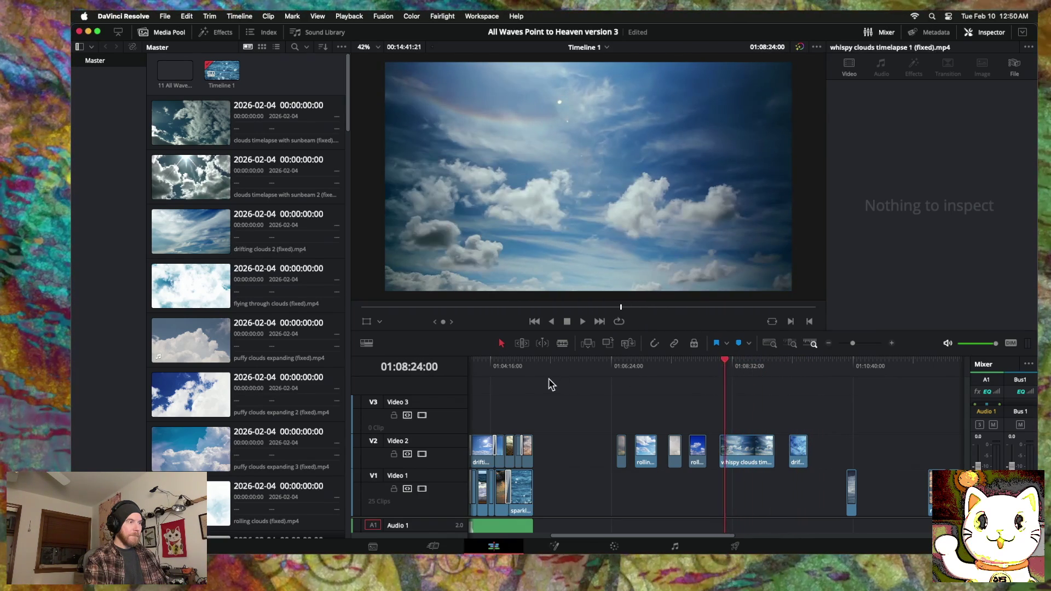
Step: Play the montage from around 01:01:58 and review the clouds-to-waves transition
{"action": "scroll", "coordinate": [549, 385], "scroll_direction": "left", "scroll_amount": 5}
{"action": "mouse_move", "coordinate": [519, 366]}
{"action": "left_mouse_down"}
{"action": "mouse_move", "coordinate": [643, 370]}
{"action": "mouse_move", "coordinate": [582, 370]}
{"action": "left_mouse_up"}
{"action": "key", "text": "space"}
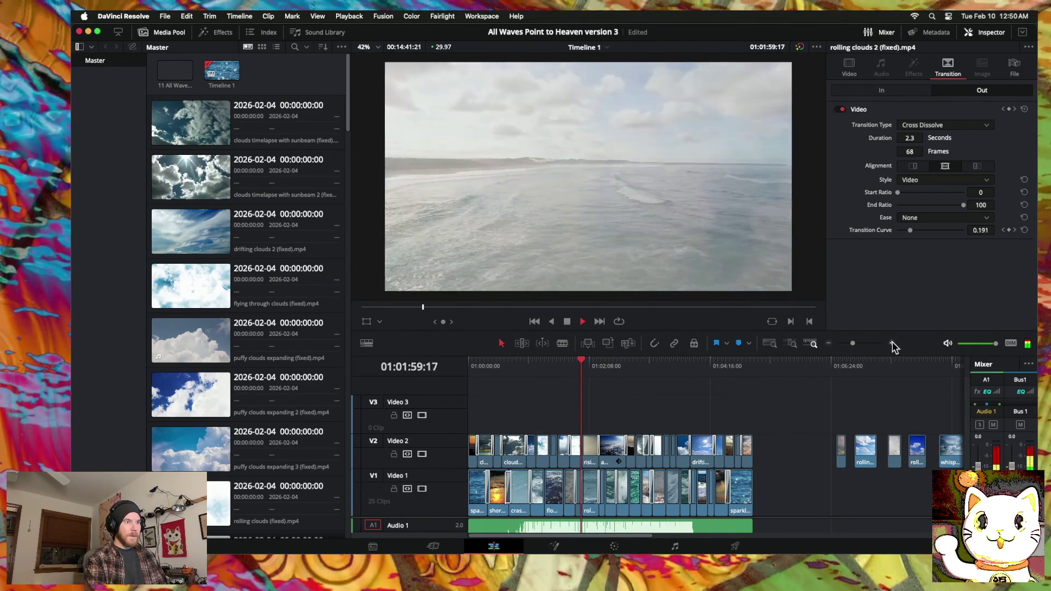
{"action": "left_click", "coordinate": [892, 343]}
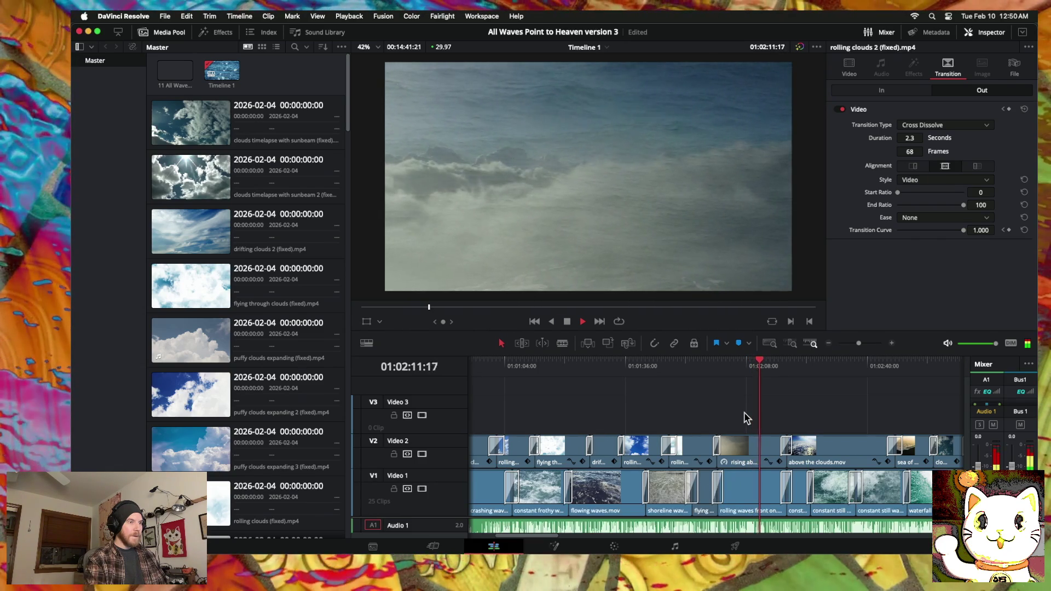
{"action": "key", "text": "space"}
{"action": "scroll", "coordinate": [746, 419], "scroll_direction": "right", "scroll_amount": 3}
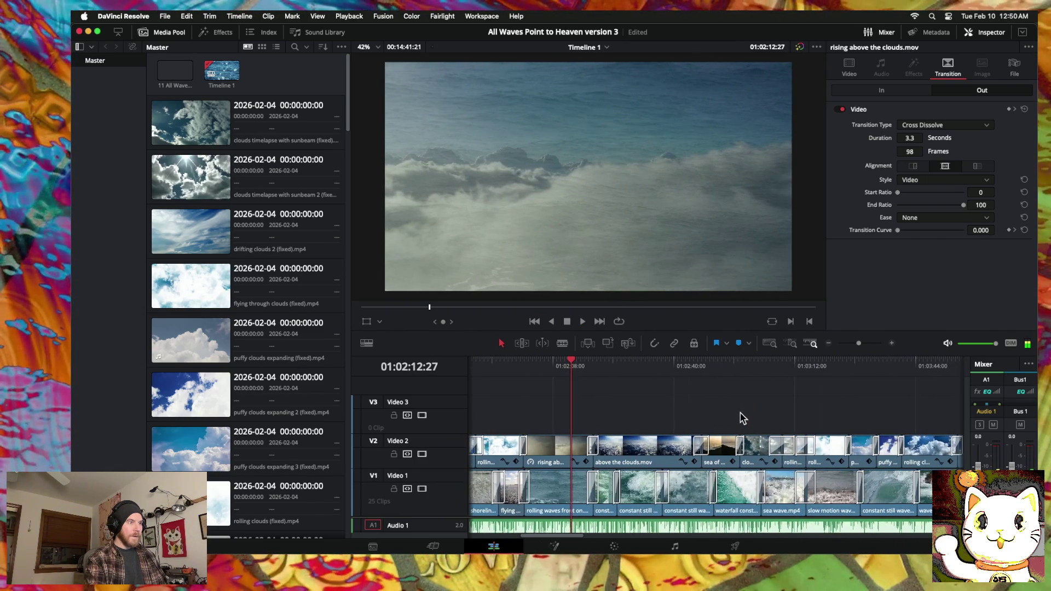
{"action": "left_click_drag", "start_coordinate": [501, 374], "coordinate": [531, 374]}
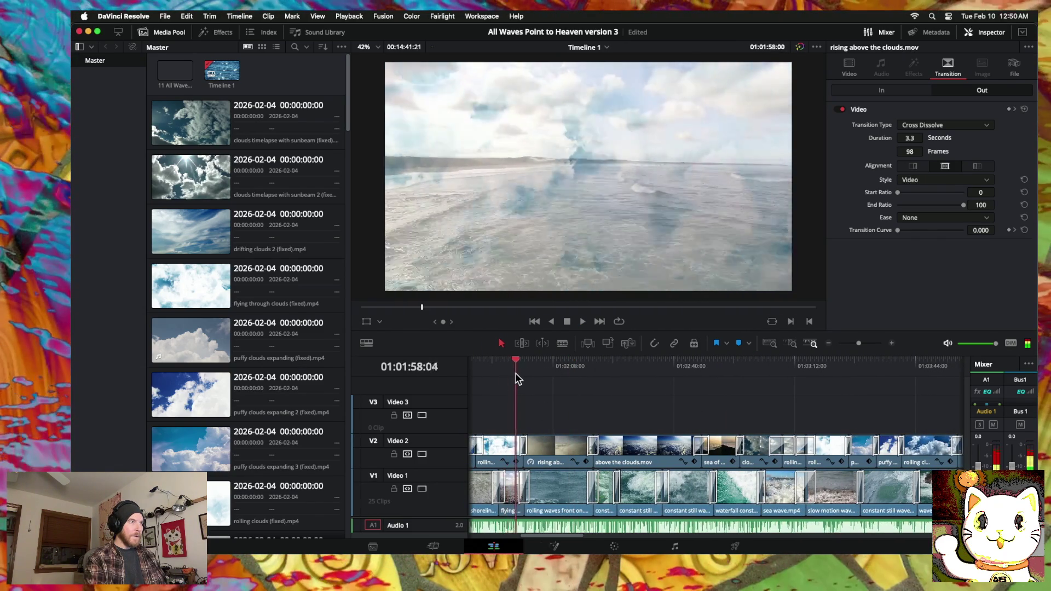
Step: Review the stray sky clips around 01:07, including the whispy clouds clip
{"action": "scroll", "coordinate": [634, 392], "scroll_direction": "right", "scroll_amount": 10}
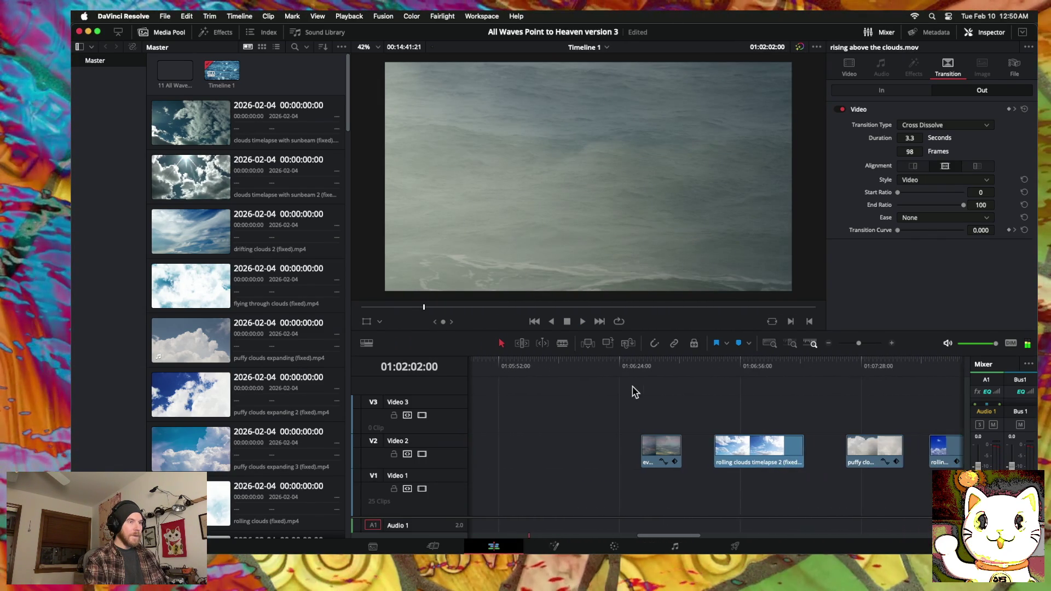
{"action": "mouse_move", "coordinate": [729, 377]}
{"action": "left_mouse_down"}
{"action": "mouse_move", "coordinate": [896, 383]}
{"action": "mouse_move", "coordinate": [848, 393]}
{"action": "left_mouse_up"}
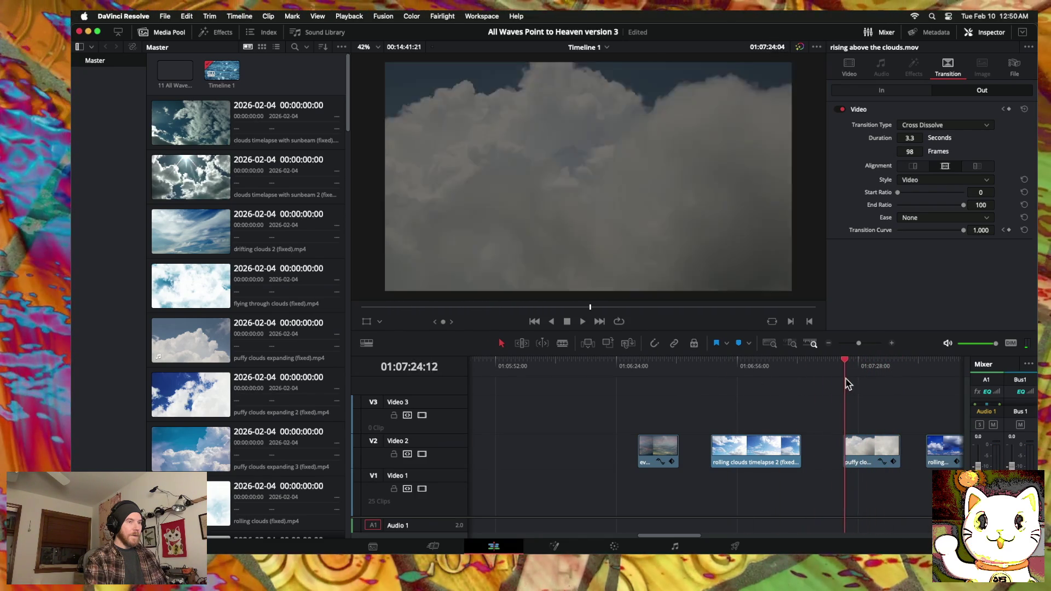
{"action": "scroll", "coordinate": [632, 405], "scroll_direction": "right", "scroll_amount": 2}
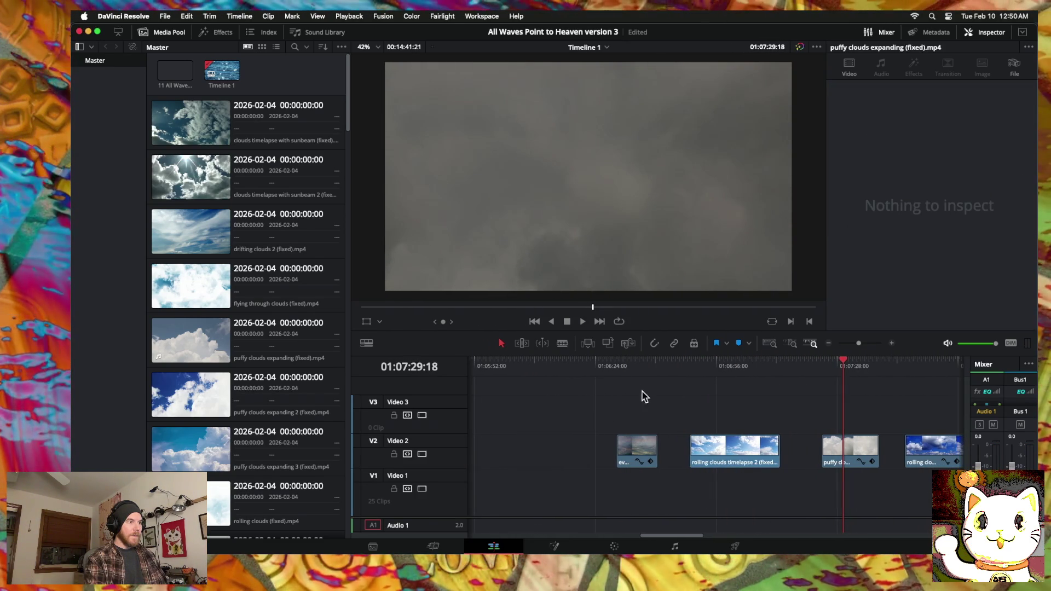
{"action": "left_click_drag", "start_coordinate": [620, 374], "coordinate": [816, 379]}
{"action": "scroll", "coordinate": [690, 394], "scroll_direction": "right", "scroll_amount": 5}
{"action": "left_click", "coordinate": [681, 378]}
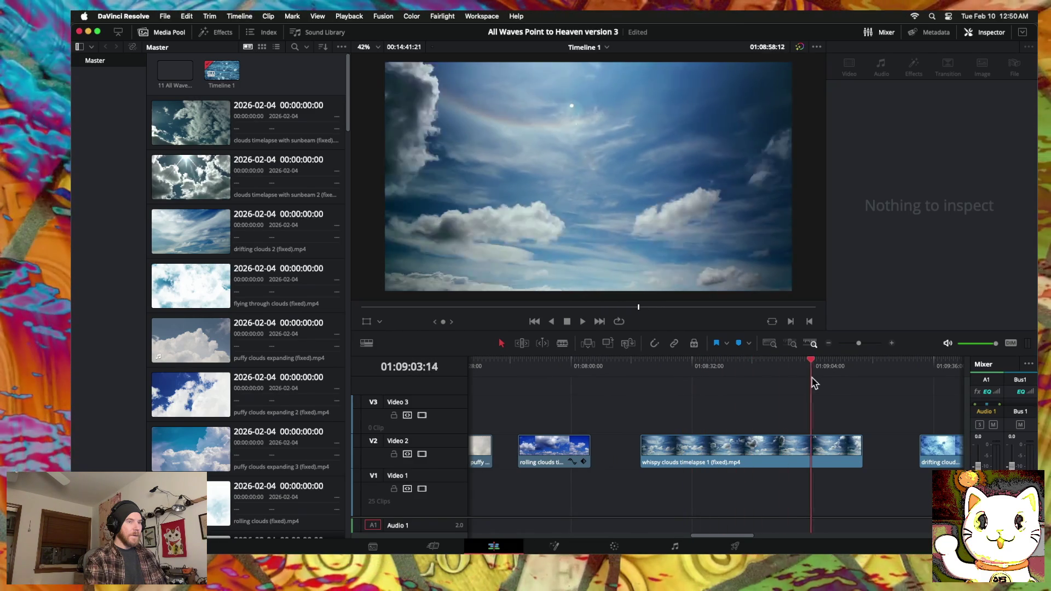
{"action": "scroll", "coordinate": [821, 383], "scroll_direction": "right", "scroll_amount": 6}
{"action": "left_click_drag", "start_coordinate": [864, 376], "coordinate": [879, 378]}
{"action": "left_click", "coordinate": [829, 343]}
{"action": "left_click", "coordinate": [828, 343]}
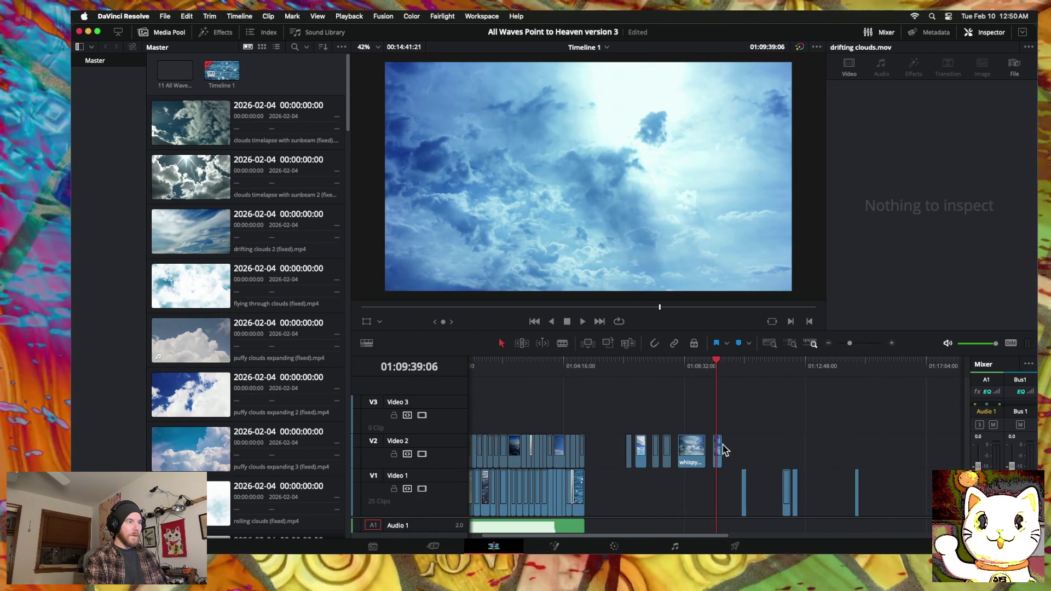
Step: Drag 'drifting clouds.mov' onto Video 3 above the montage near 01:01:54
{"action": "scroll", "coordinate": [558, 433], "scroll_direction": "left", "scroll_amount": 2}
{"action": "mouse_move", "coordinate": [500, 361]}
{"action": "left_mouse_down"}
{"action": "mouse_move", "coordinate": [536, 365]}
{"action": "mouse_move", "coordinate": [522, 364]}
{"action": "left_mouse_up"}
{"action": "left_click_drag", "start_coordinate": [744, 454], "coordinate": [525, 406]}
Step: Trim both the end and the start of 'drifting clouds.mov' on Video 3
{"action": "left_click", "coordinate": [892, 344]}
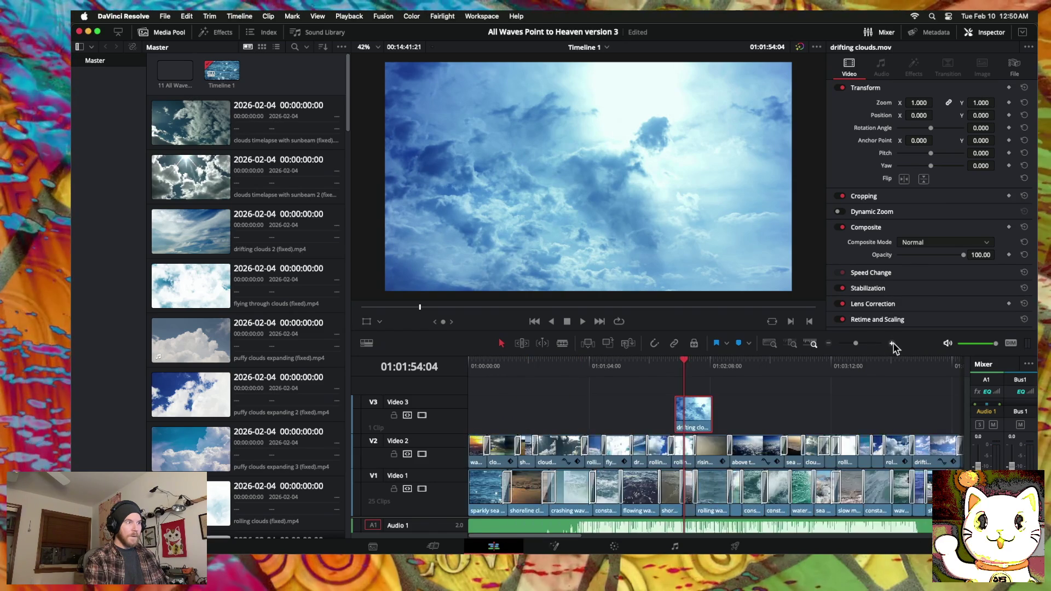
{"action": "left_click", "coordinate": [892, 344]}
{"action": "scroll", "coordinate": [659, 438], "scroll_direction": "right", "scroll_amount": 3}
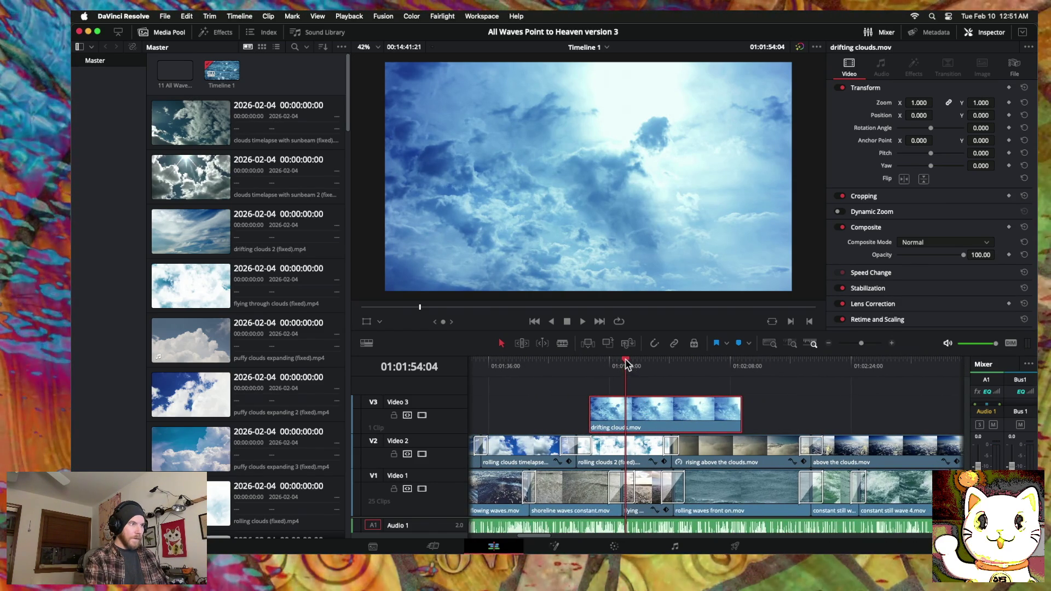
{"action": "left_click_drag", "start_coordinate": [629, 364], "coordinate": [568, 363]}
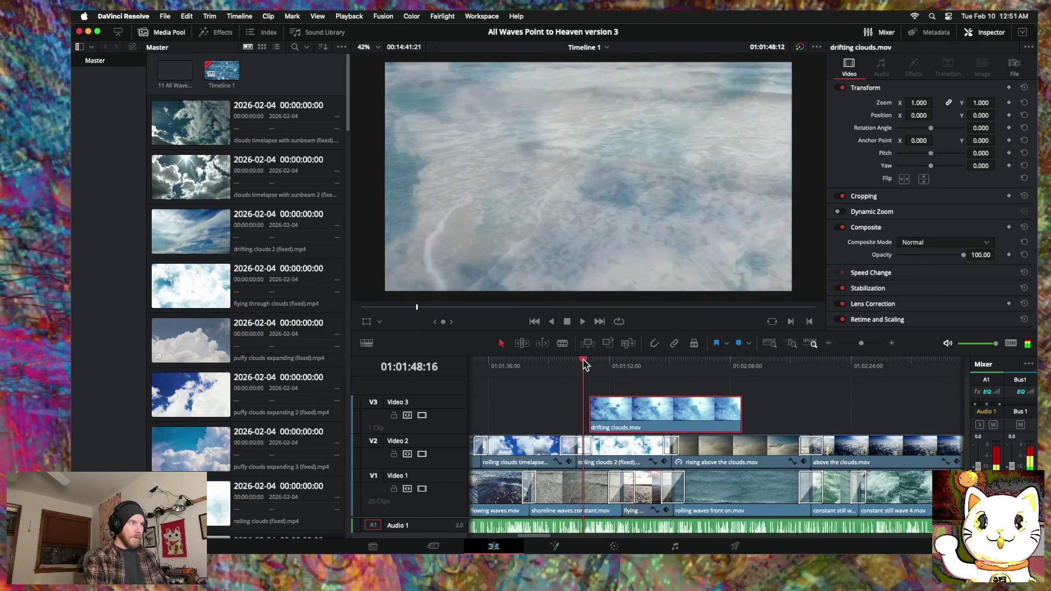
{"action": "left_click_drag", "start_coordinate": [567, 363], "coordinate": [713, 364]}
{"action": "left_click_drag", "start_coordinate": [743, 412], "coordinate": [706, 414]}
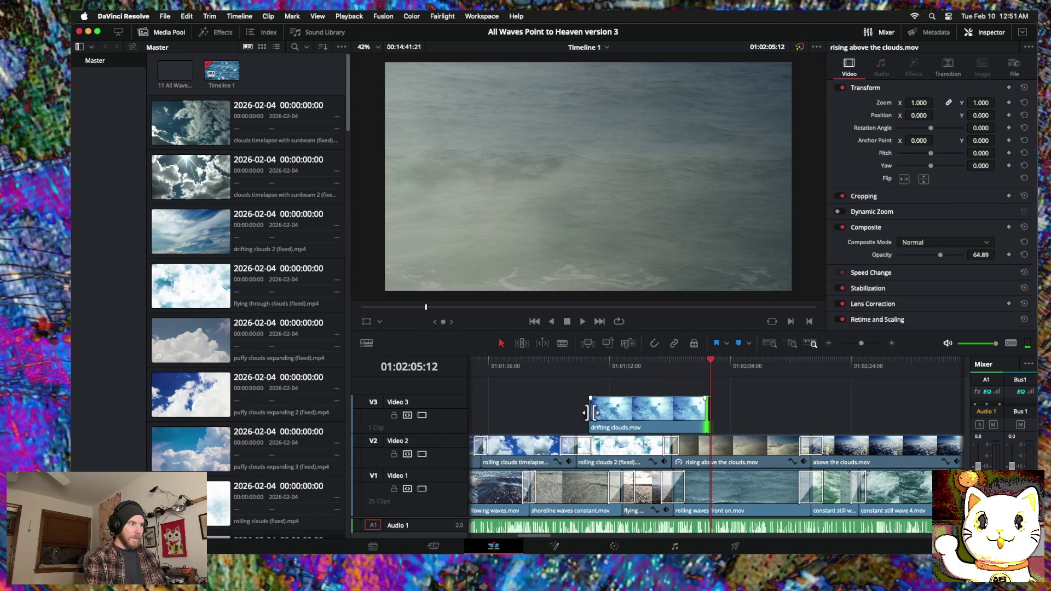
{"action": "left_click_drag", "start_coordinate": [598, 414], "coordinate": [687, 417]}
Step: Move 'drifting clouds.mov' into the Video 2 gap with a cross dissolve at its head
{"action": "left_click", "coordinate": [892, 343]}
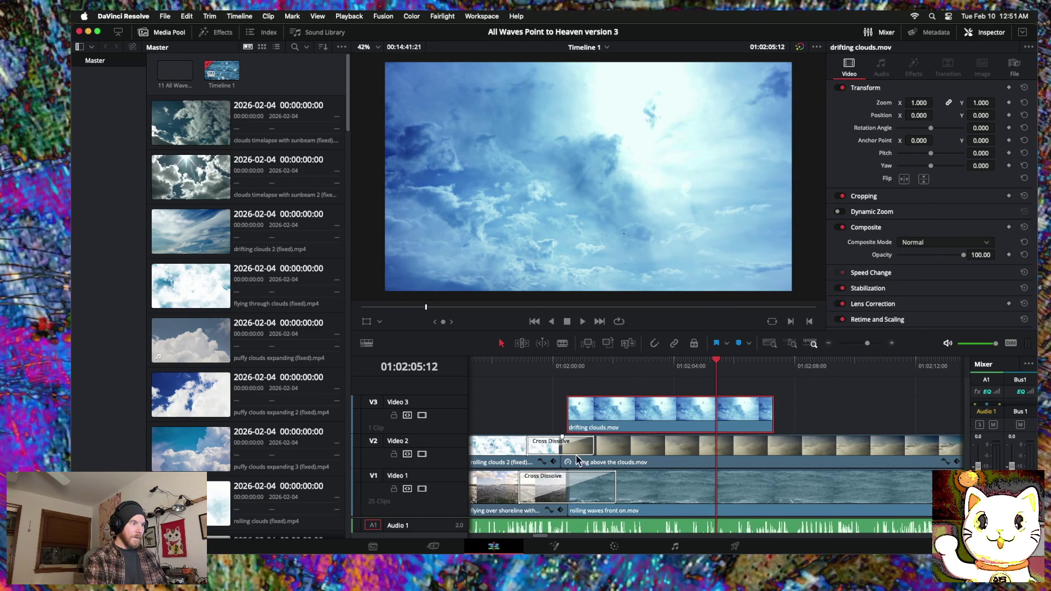
{"action": "left_click_drag", "start_coordinate": [563, 455], "coordinate": [565, 454]}
{"action": "left_click_drag", "start_coordinate": [586, 419], "coordinate": [587, 438]}
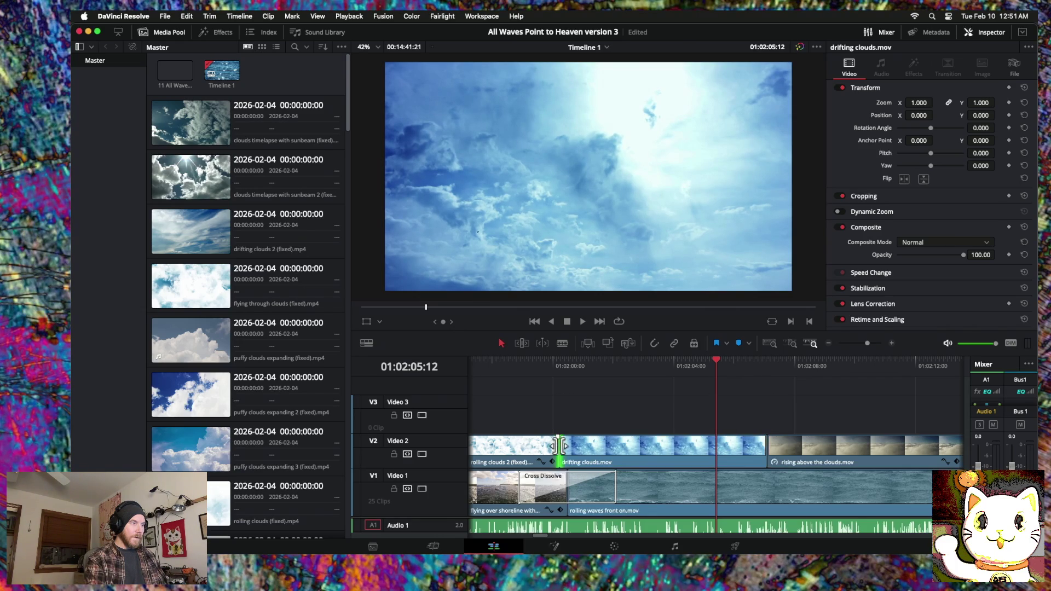
{"action": "right_click", "coordinate": [560, 446]}
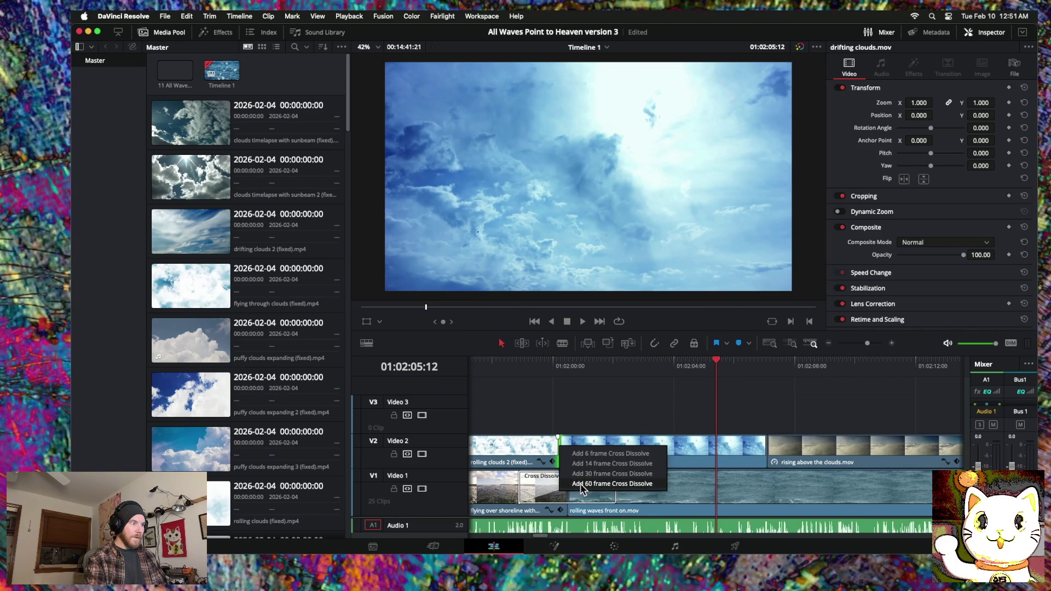
{"action": "left_click", "coordinate": [582, 484]}
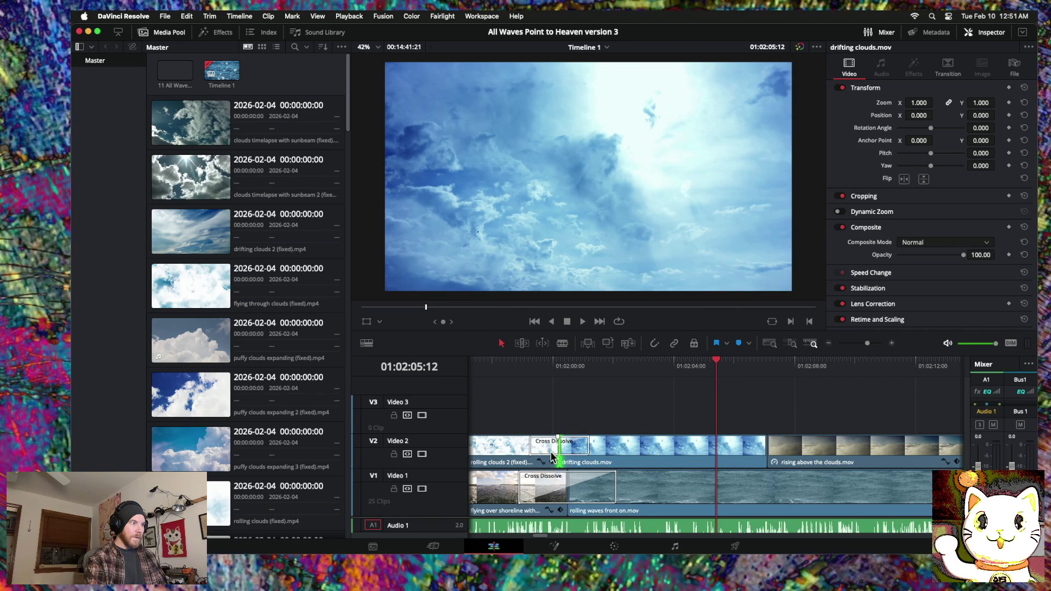
{"action": "left_click_drag", "start_coordinate": [569, 484], "coordinate": [560, 483]}
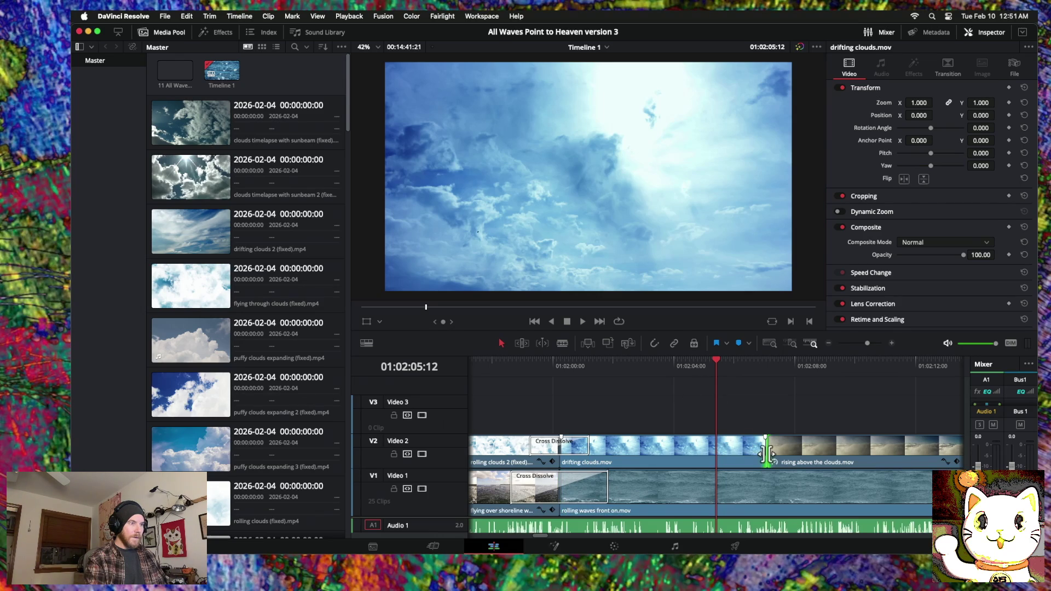
Step: Add a 2.6-second cross dissolve at the next Video 2 edit and preview it
{"action": "right_click", "coordinate": [766, 454]}
{"action": "left_click", "coordinate": [791, 492]}
{"action": "left_click", "coordinate": [742, 446]}
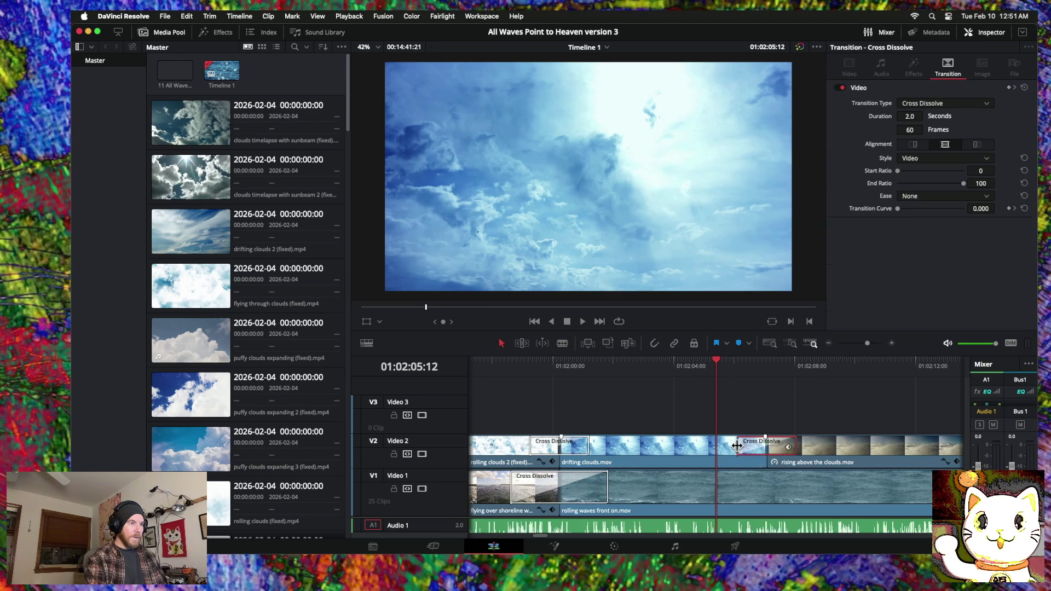
{"action": "left_click_drag", "start_coordinate": [738, 446], "coordinate": [729, 446]}
{"action": "left_click", "coordinate": [500, 363]}
{"action": "key", "text": "space"}
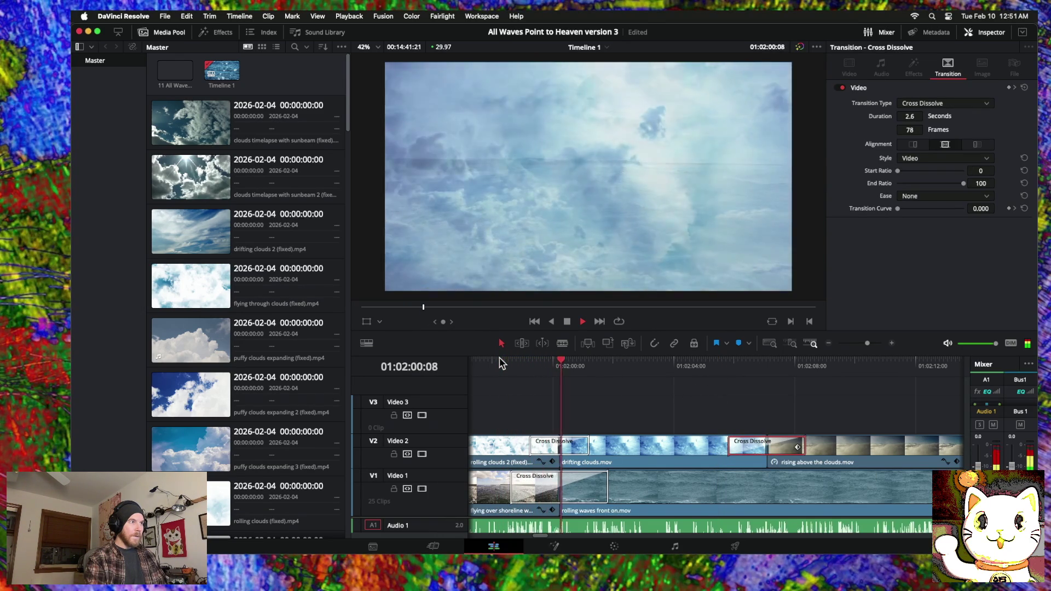
Step: Lower the drifting clouds clip's opacity to 45.04 and replay the transition
{"action": "left_click", "coordinate": [632, 446]}
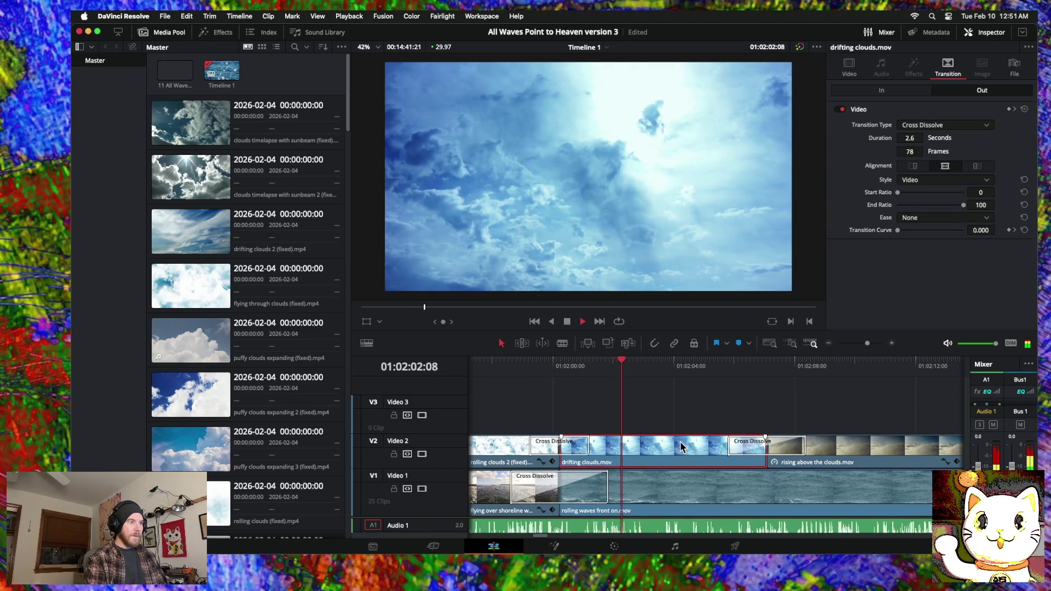
{"action": "left_click", "coordinate": [850, 69]}
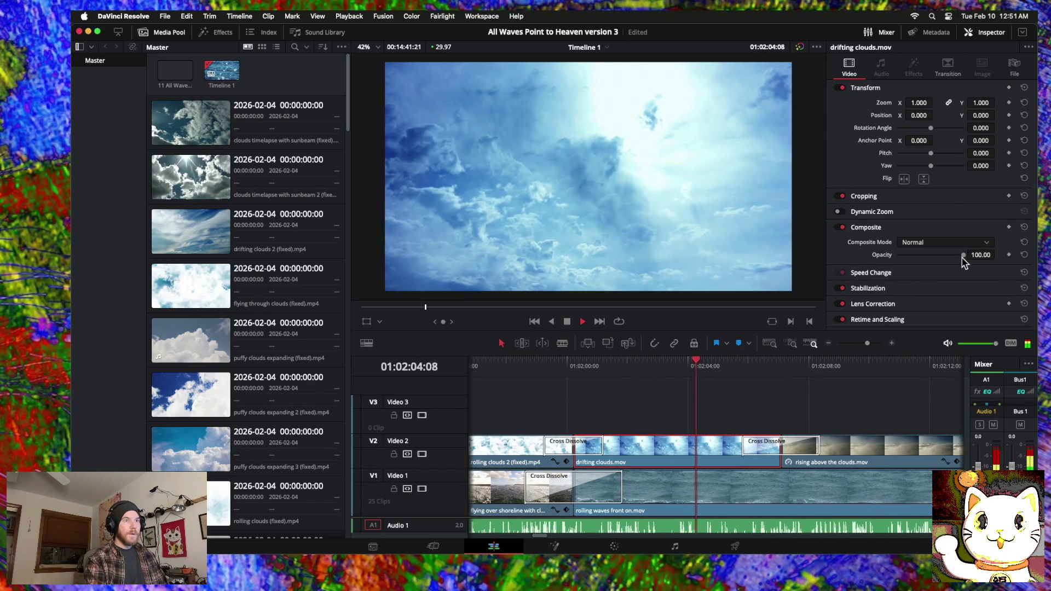
{"action": "left_click_drag", "start_coordinate": [928, 255], "coordinate": [927, 256]}
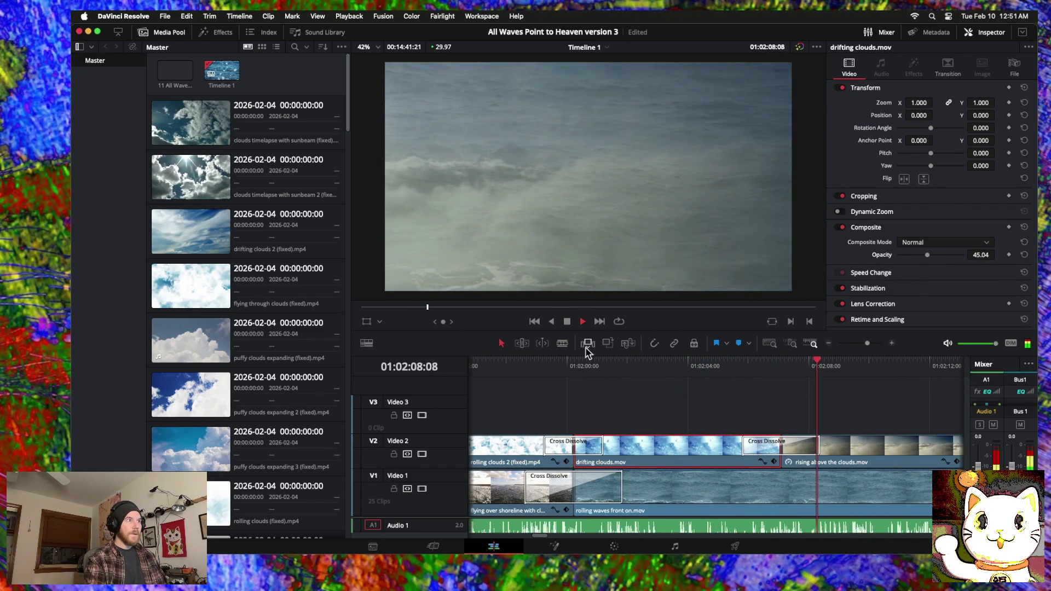
{"action": "left_click", "coordinate": [554, 367]}
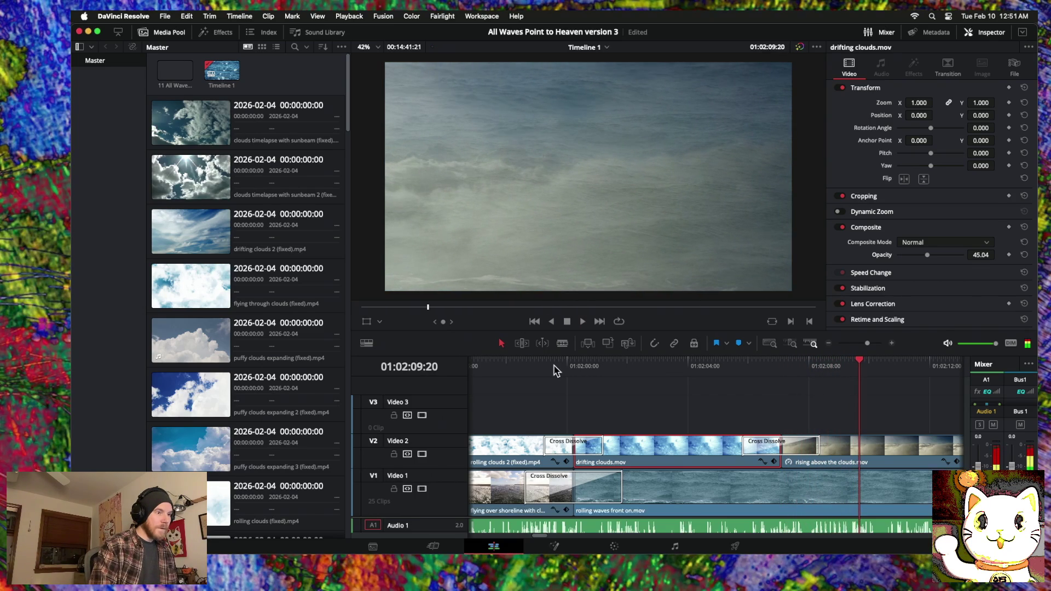
Step: Lift the clip back to Video 3 and re-trim both ends to fill the gap
{"action": "left_click_drag", "start_coordinate": [679, 459], "coordinate": [680, 436]}
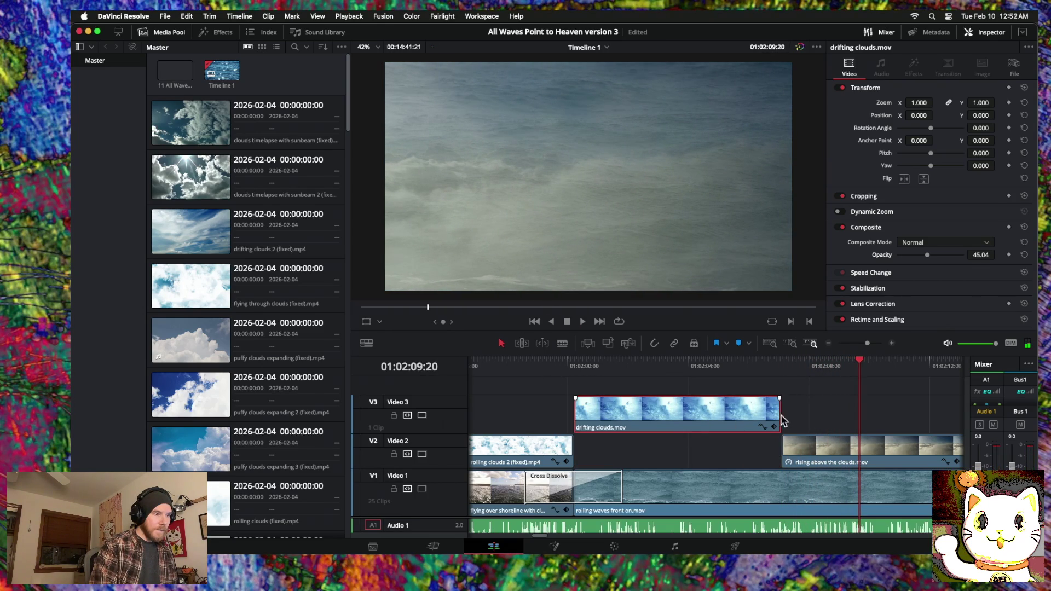
{"action": "mouse_move", "coordinate": [780, 416]}
{"action": "left_mouse_down"}
{"action": "mouse_move", "coordinate": [948, 412]}
{"action": "mouse_move", "coordinate": [731, 418]}
{"action": "left_mouse_up"}
{"action": "mouse_move", "coordinate": [500, 414]}
{"action": "left_mouse_down"}
{"action": "mouse_move", "coordinate": [561, 415]}
{"action": "mouse_move", "coordinate": [609, 435]}
{"action": "mouse_move", "coordinate": [571, 451]}
{"action": "left_mouse_up"}
{"action": "right_click", "coordinate": [573, 455]}
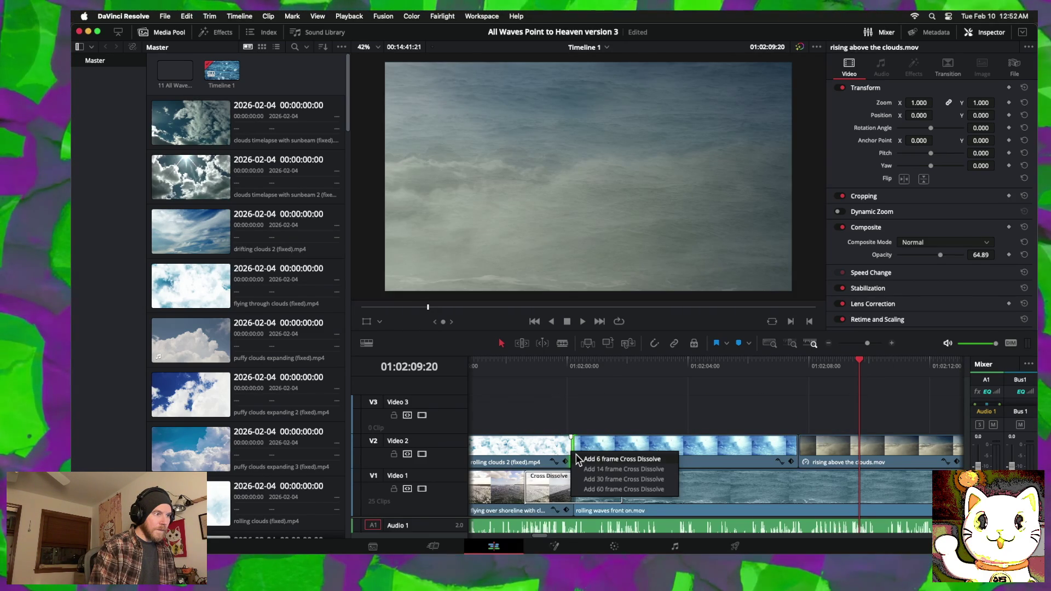
Step: Add cross dissolves before 'drifting clouds.mov' and before 'rising above the clouds.mov', then play them back
{"action": "left_click", "coordinate": [602, 490]}
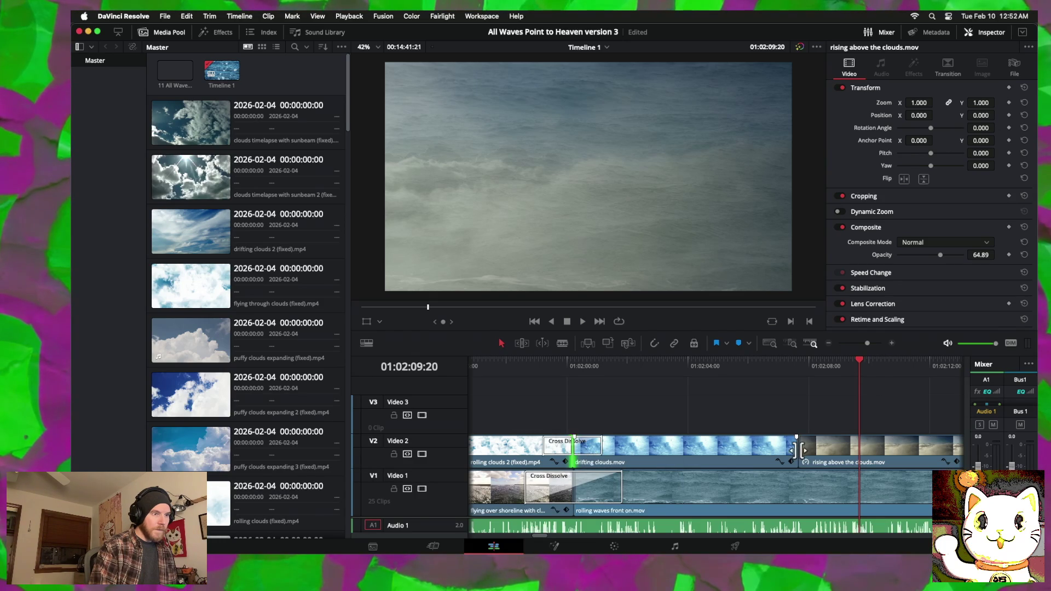
{"action": "right_click", "coordinate": [800, 450]}
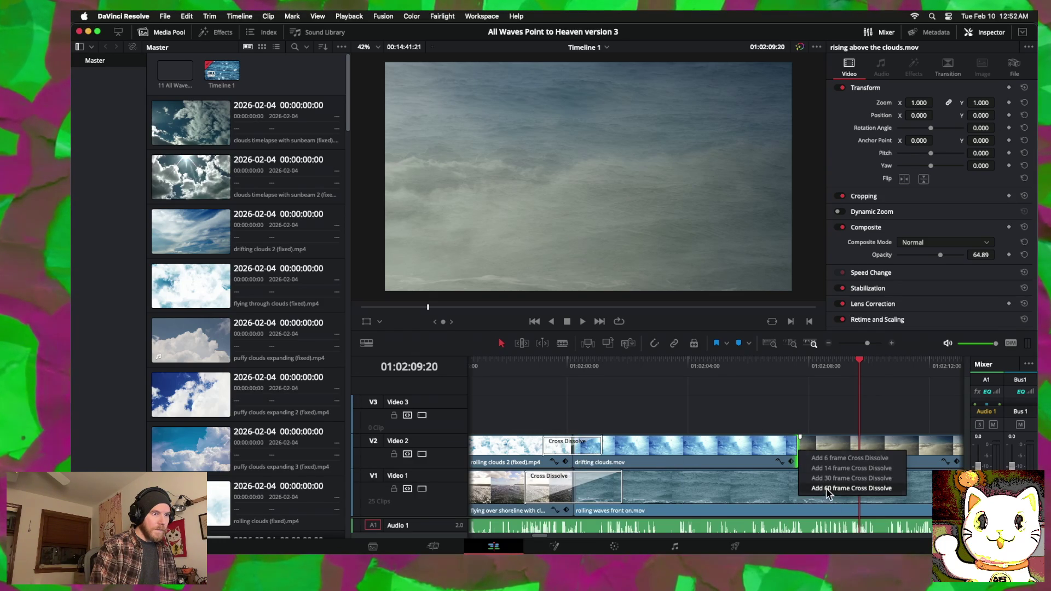
{"action": "left_click", "coordinate": [827, 487]}
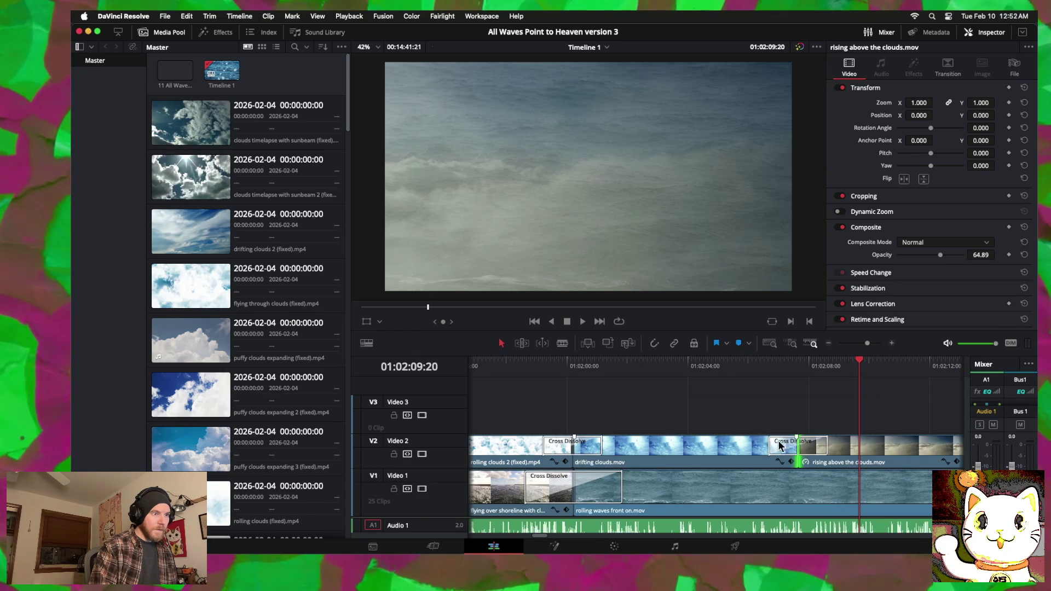
{"action": "left_click", "coordinate": [548, 365]}
{"action": "key", "text": "space"}
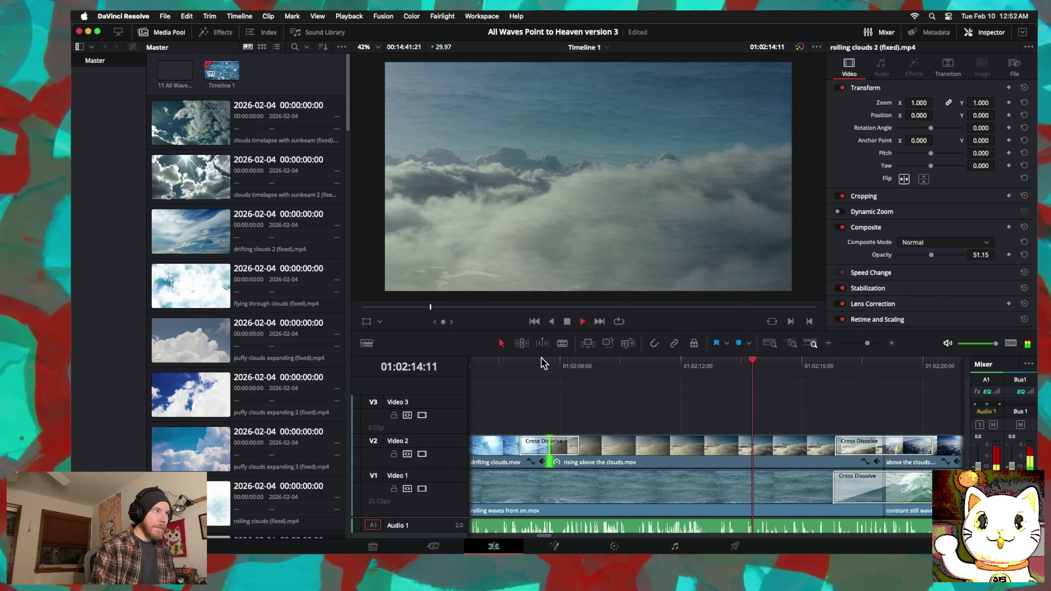
{"action": "key", "text": "space"}
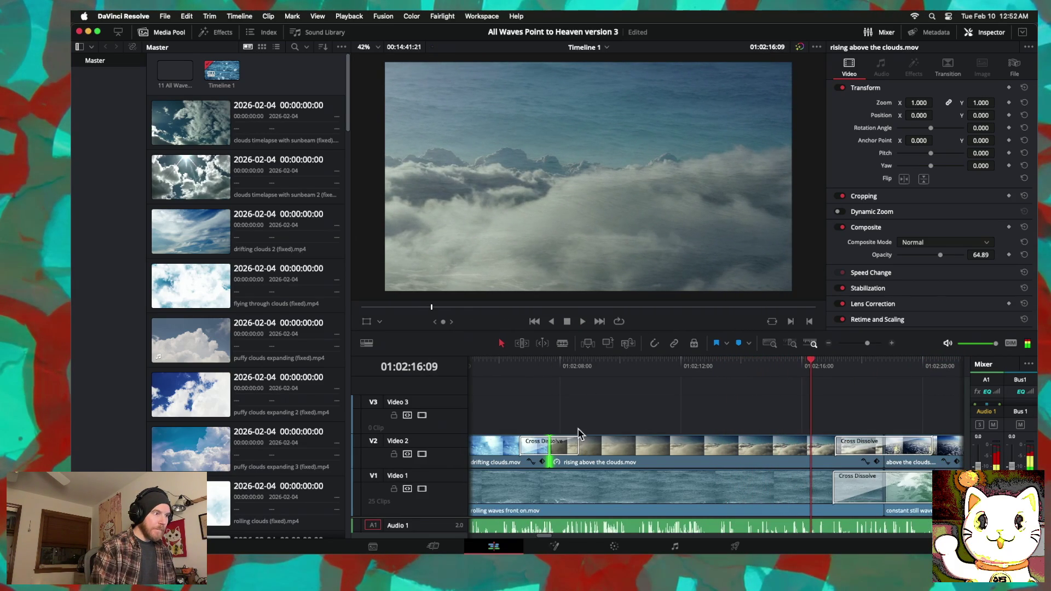
Step: Trim the head of 'rolling waves front on.mov' to the playhead at about 01:02:07
{"action": "left_click", "coordinate": [828, 345]}
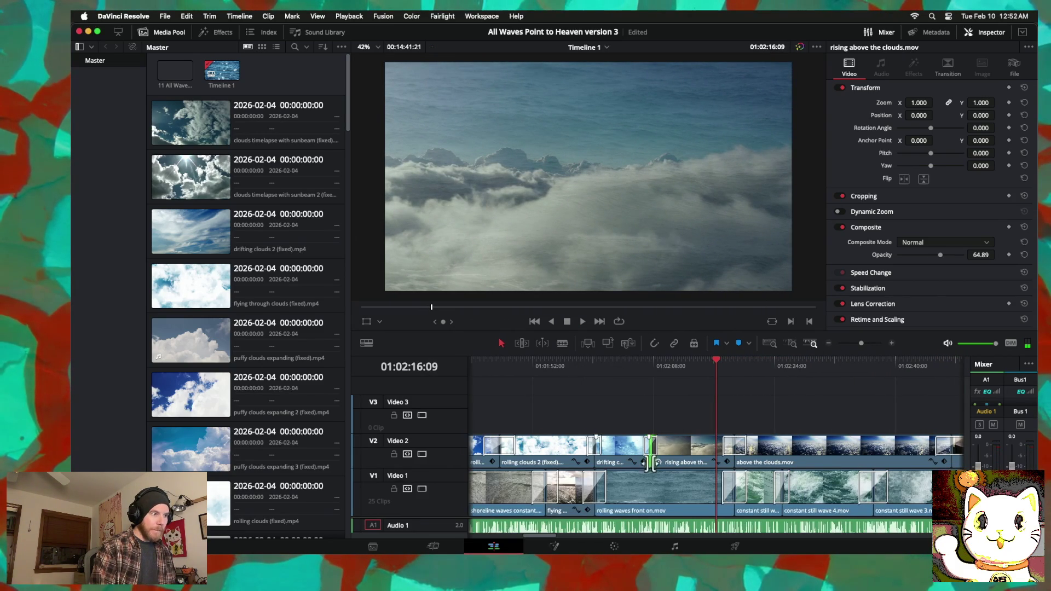
{"action": "left_click_drag", "start_coordinate": [719, 369], "coordinate": [652, 367]}
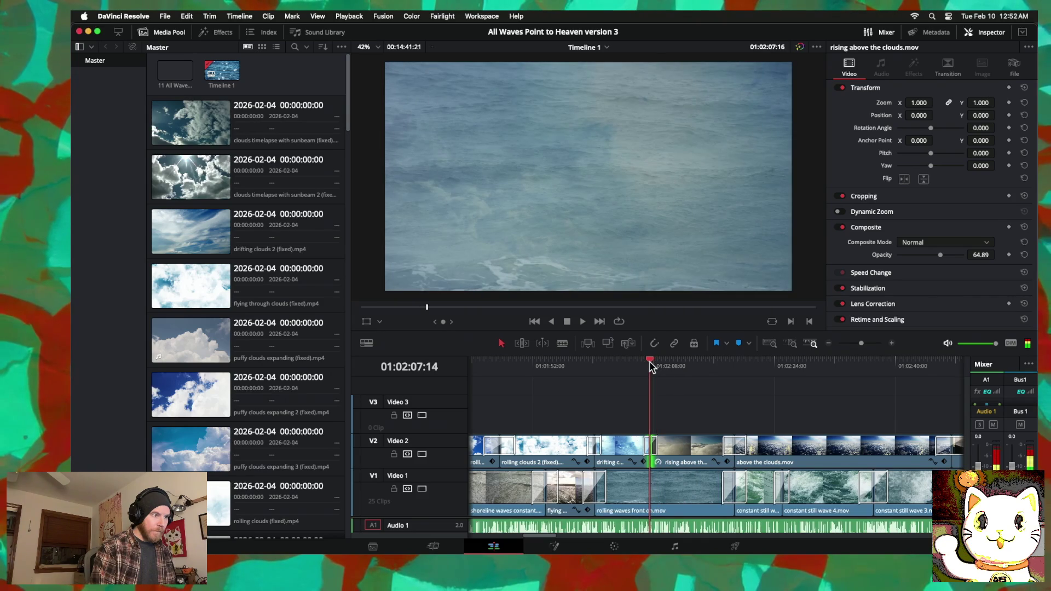
{"action": "right_click", "coordinate": [649, 494]}
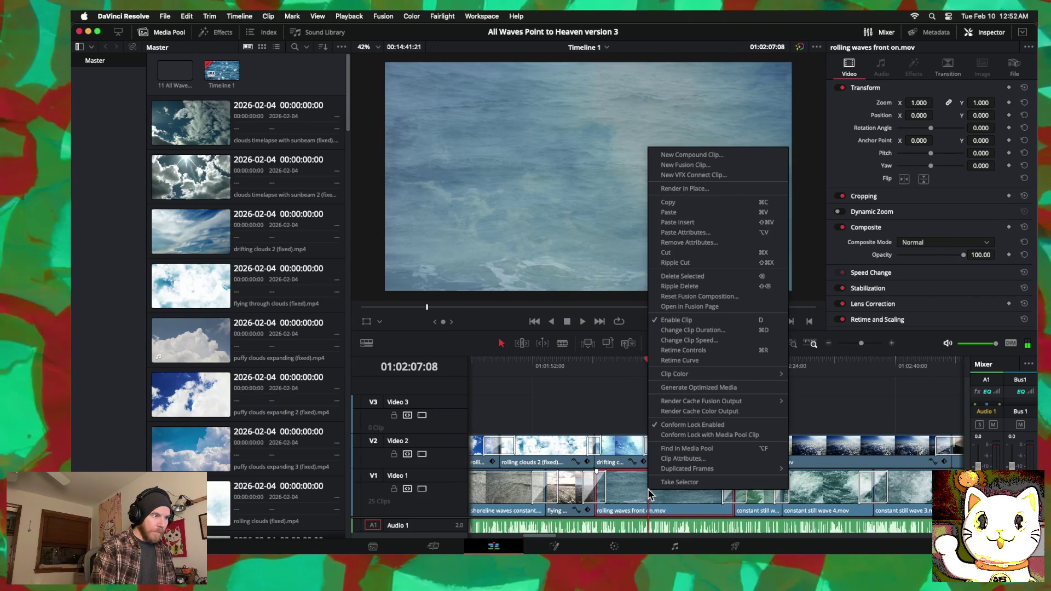
{"action": "key", "text": "Escape"}
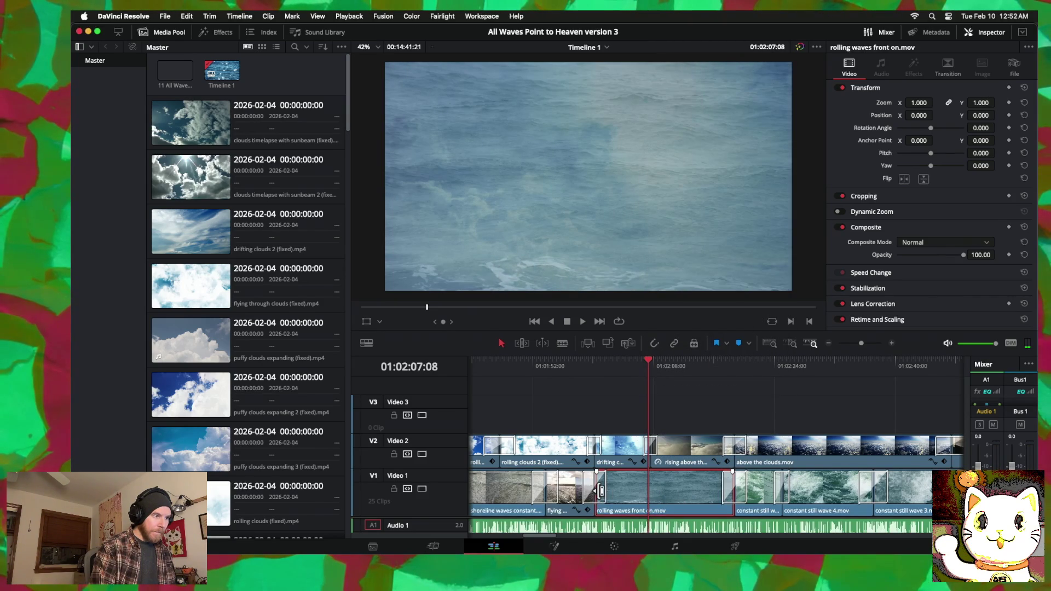
{"action": "left_click_drag", "start_coordinate": [601, 491], "coordinate": [652, 490]}
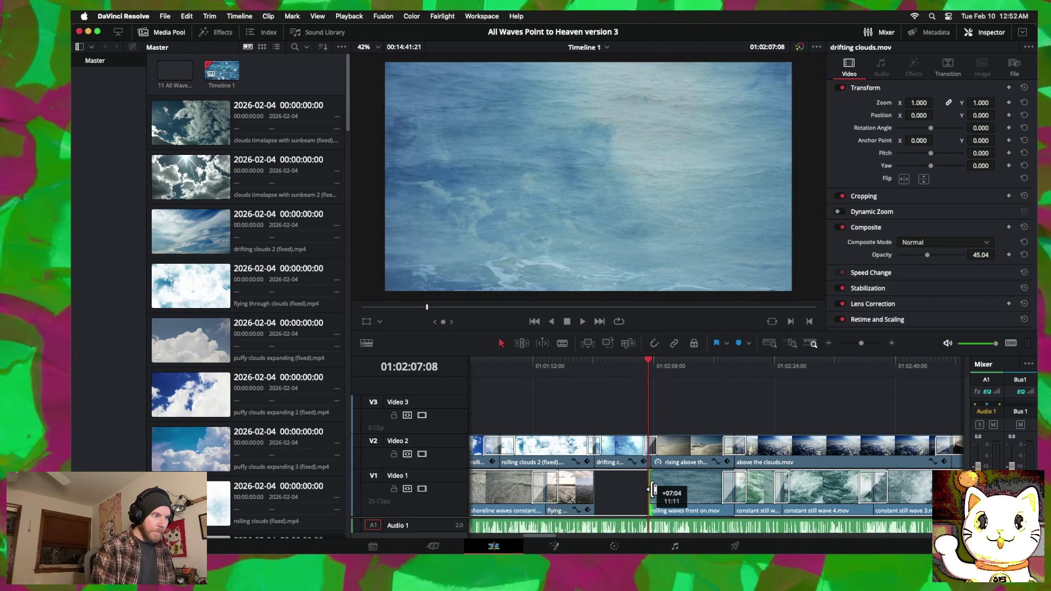
Step: Find 'rolling waves side on.mov' past the montage's end and scrub through it
{"action": "scroll", "coordinate": [646, 492], "scroll_direction": "right", "scroll_amount": 10}
{"action": "scroll", "coordinate": [646, 493], "scroll_direction": "right", "scroll_amount": 3}
{"action": "scroll", "coordinate": [646, 493], "scroll_direction": "right", "scroll_amount": 3}
{"action": "scroll", "coordinate": [646, 492], "scroll_direction": "right", "scroll_amount": 2}
{"action": "scroll", "coordinate": [646, 493], "scroll_direction": "right", "scroll_amount": 2}
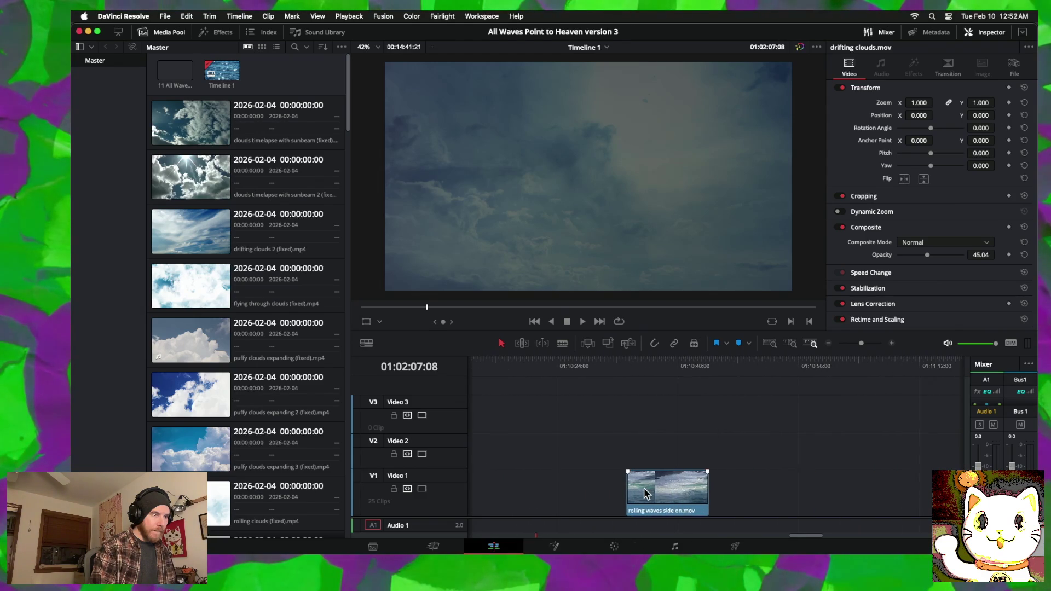
{"action": "mouse_move", "coordinate": [648, 370]}
{"action": "left_mouse_down"}
{"action": "mouse_move", "coordinate": [637, 368]}
{"action": "mouse_move", "coordinate": [684, 371]}
{"action": "mouse_move", "coordinate": [670, 365]}
{"action": "left_mouse_up"}
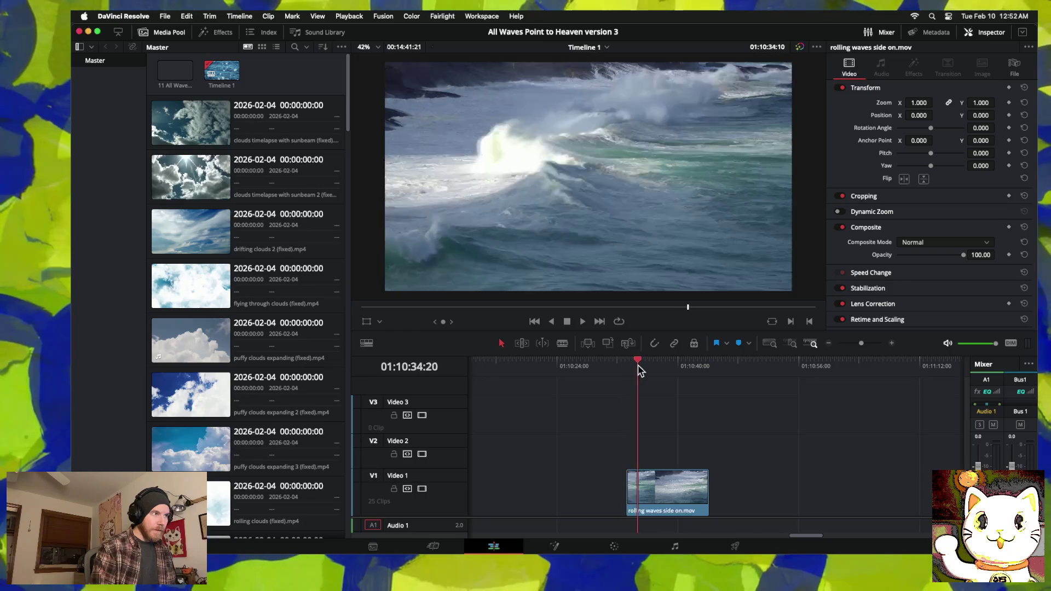
{"action": "left_click", "coordinate": [830, 345]}
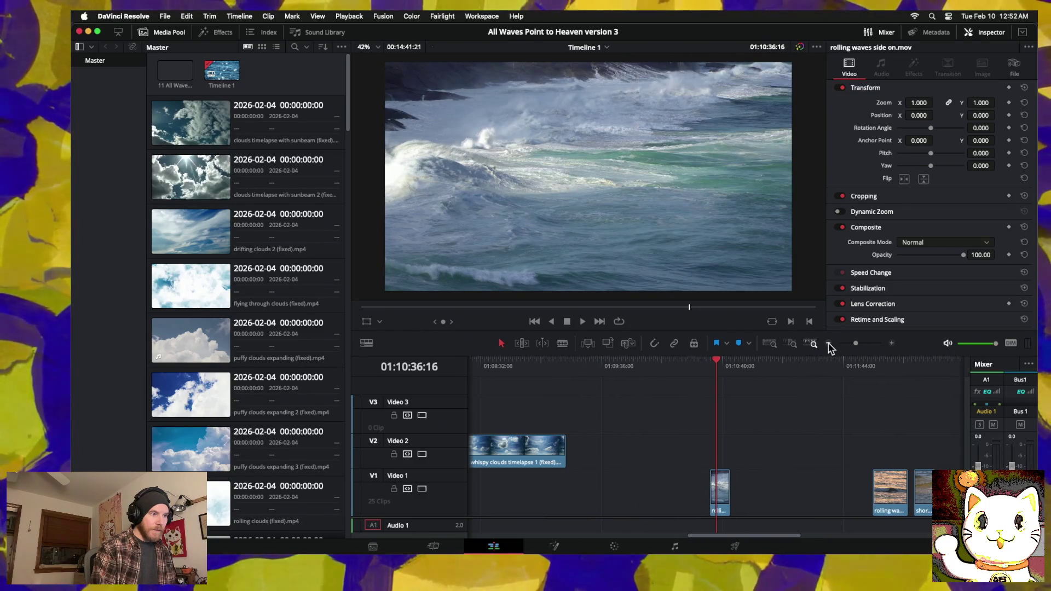
{"action": "left_click", "coordinate": [829, 345]}
{"action": "scroll", "coordinate": [701, 454], "scroll_direction": "left", "scroll_amount": 10}
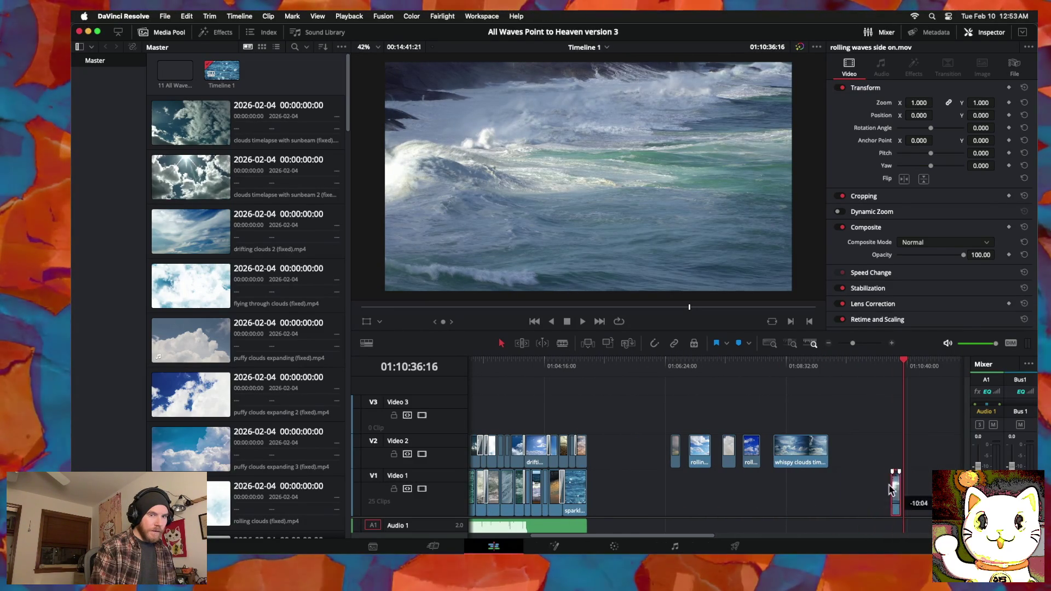
Step: Lift 'rolling waves side on.mov' onto Video 3, slide it toward 01:02:00 and shorten its end
{"action": "left_click_drag", "start_coordinate": [905, 496], "coordinate": [538, 430]}
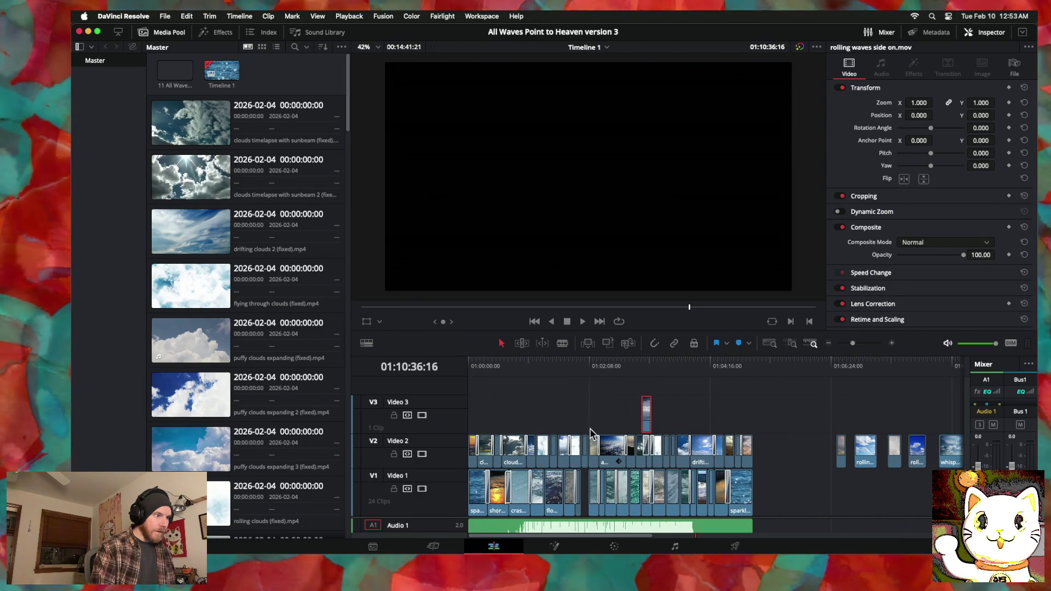
{"action": "left_click_drag", "start_coordinate": [647, 424], "coordinate": [585, 422]}
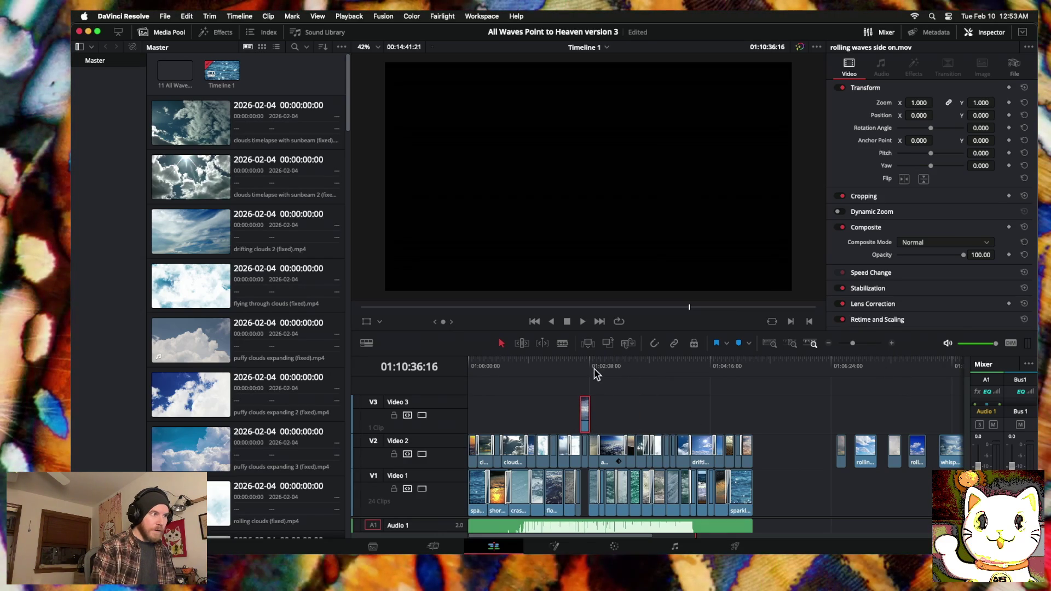
{"action": "left_click", "coordinate": [581, 367]}
{"action": "left_click", "coordinate": [892, 343]}
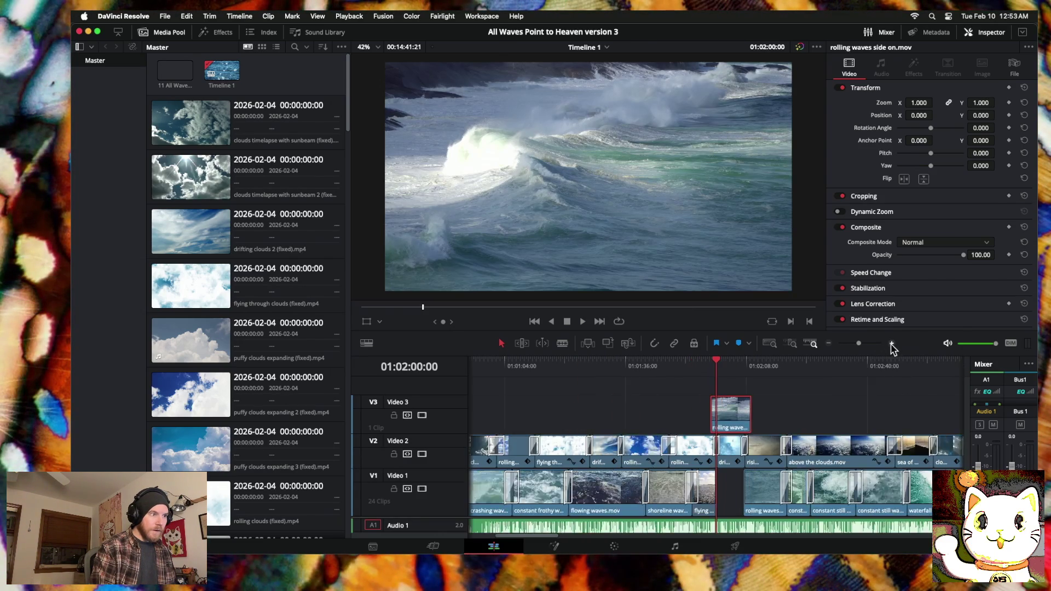
{"action": "scroll", "coordinate": [725, 450], "scroll_direction": "right", "scroll_amount": 2}
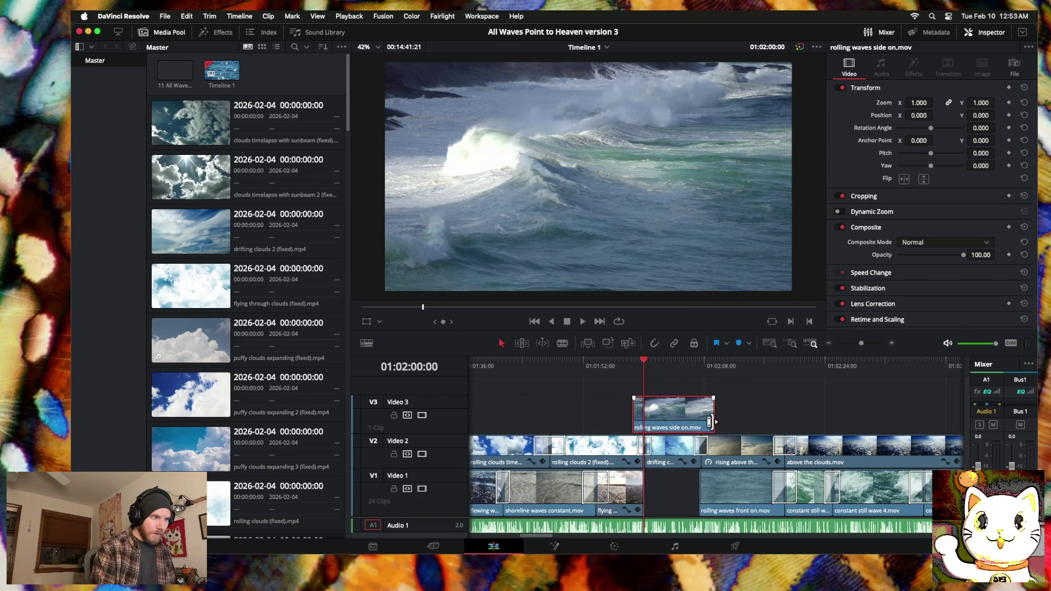
{"action": "mouse_move", "coordinate": [710, 420]}
{"action": "left_mouse_down"}
{"action": "mouse_move", "coordinate": [645, 422]}
{"action": "mouse_move", "coordinate": [676, 480]}
{"action": "left_mouse_up"}
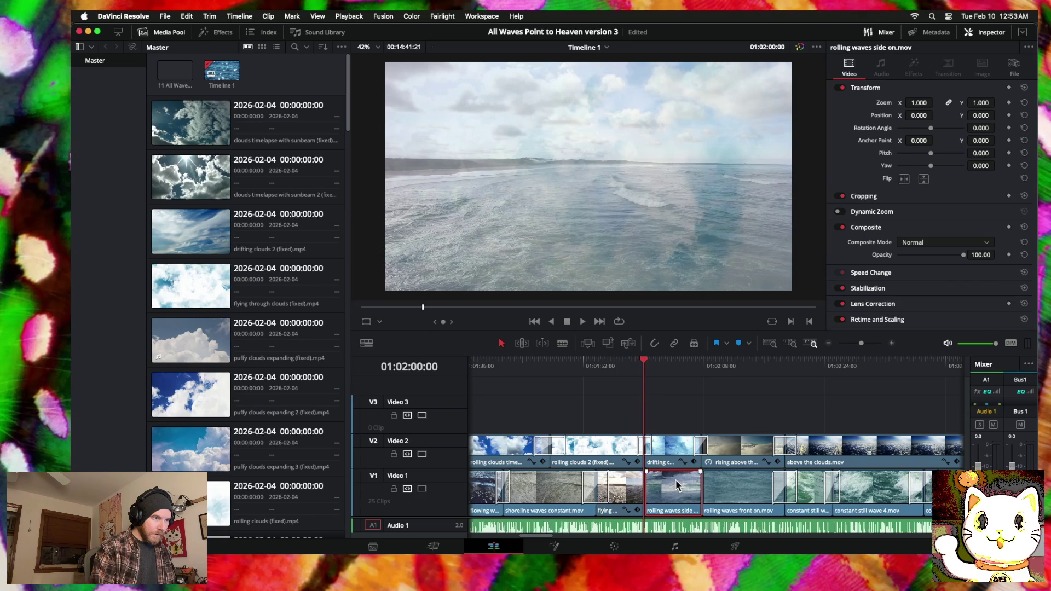
Step: Park the playhead at 01:02:01:18 and select the Video 1 cut after the shoreline clip
{"action": "left_click", "coordinate": [656, 364]}
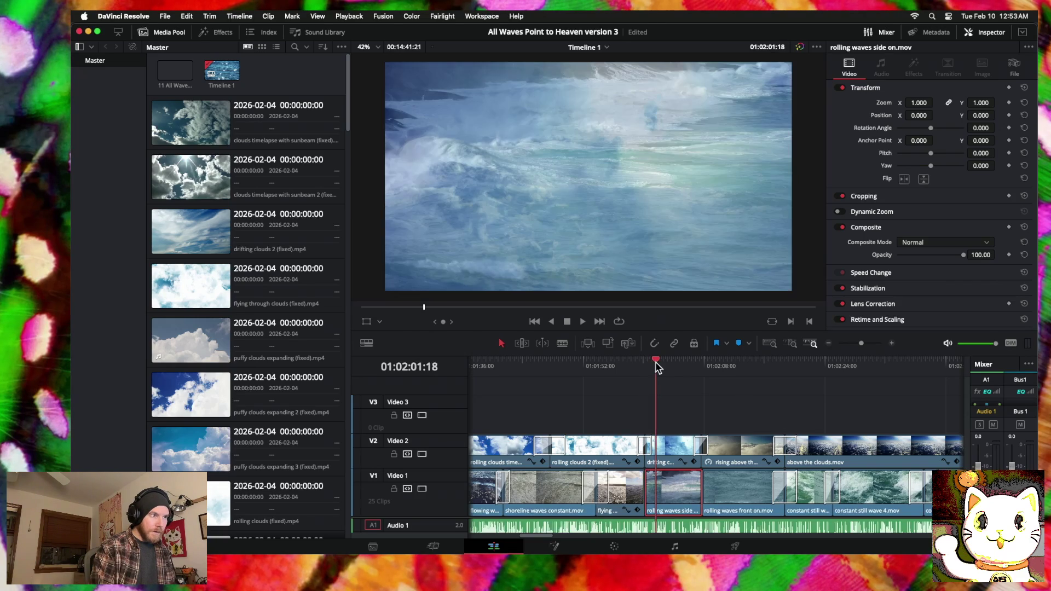
{"action": "left_click", "coordinate": [892, 344]}
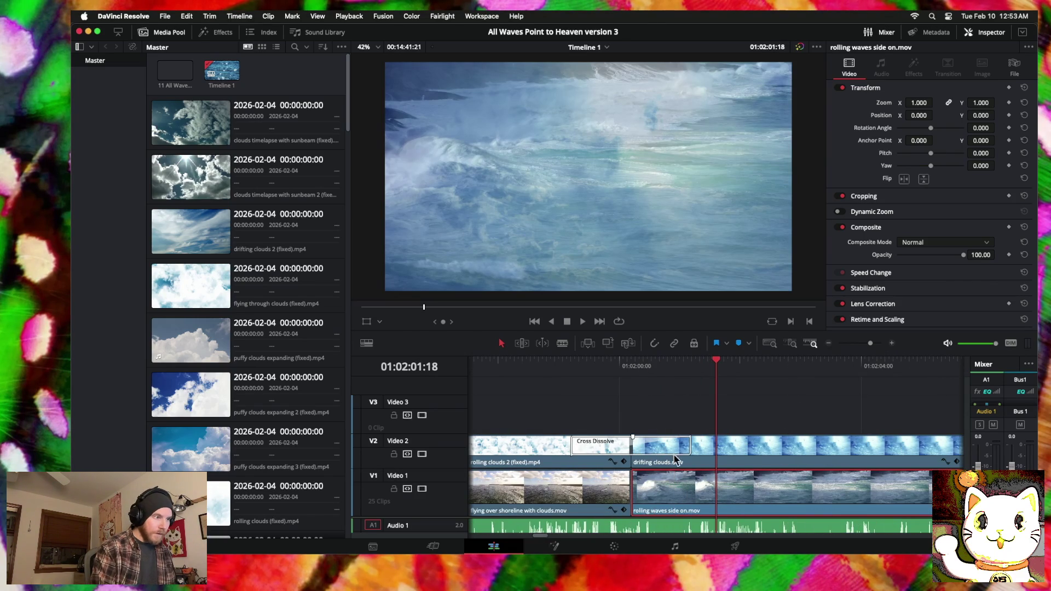
{"action": "left_click", "coordinate": [636, 485]}
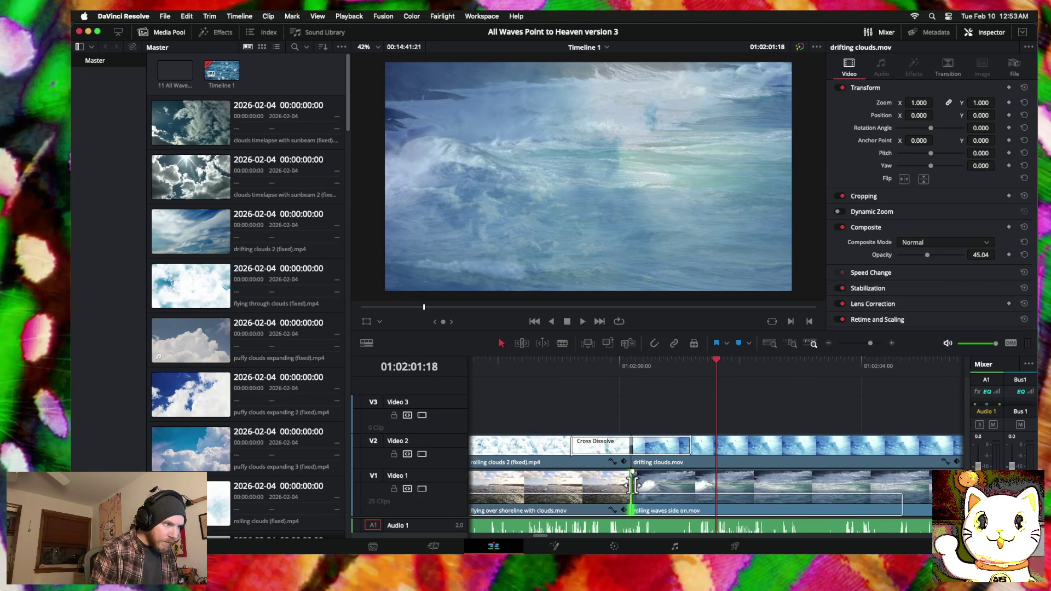
Step: Add cross dissolves at the Video 1 cuts, moving the rolling waves cut slightly earlier
{"action": "right_click", "coordinate": [635, 489]}
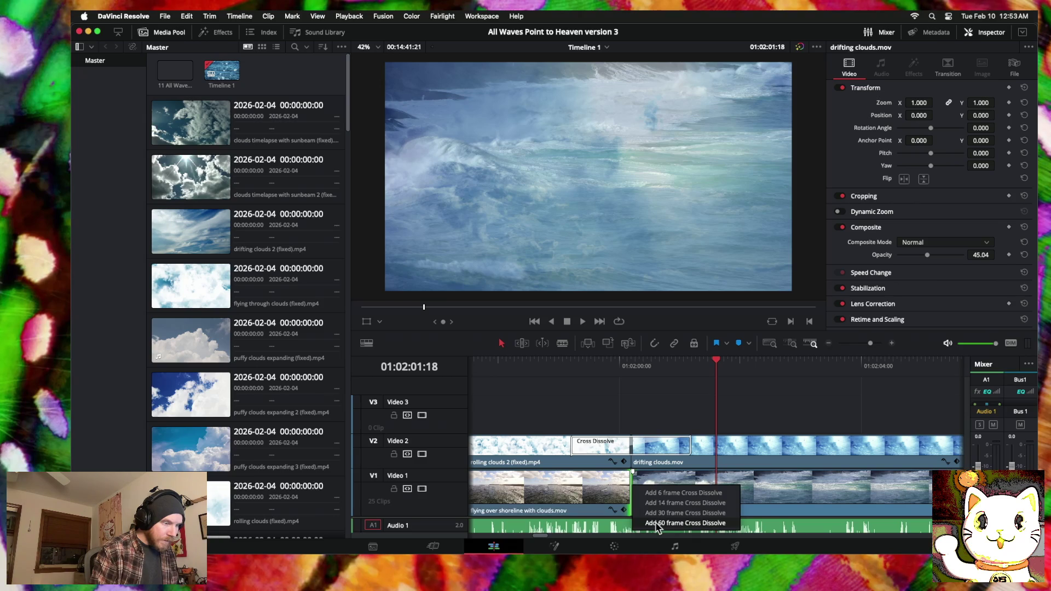
{"action": "left_click", "coordinate": [658, 523]}
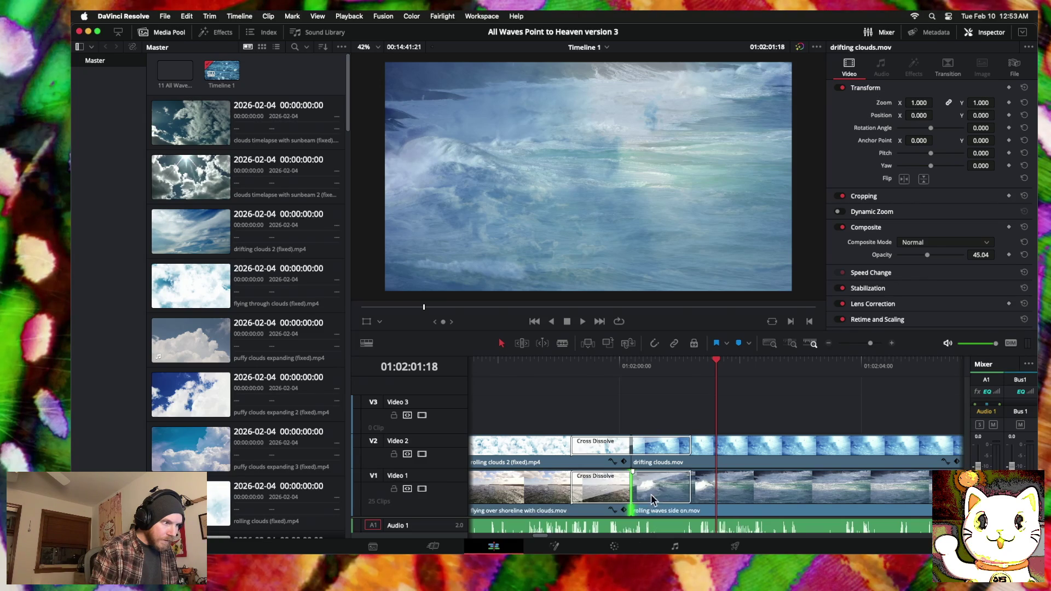
{"action": "left_click", "coordinate": [690, 491]}
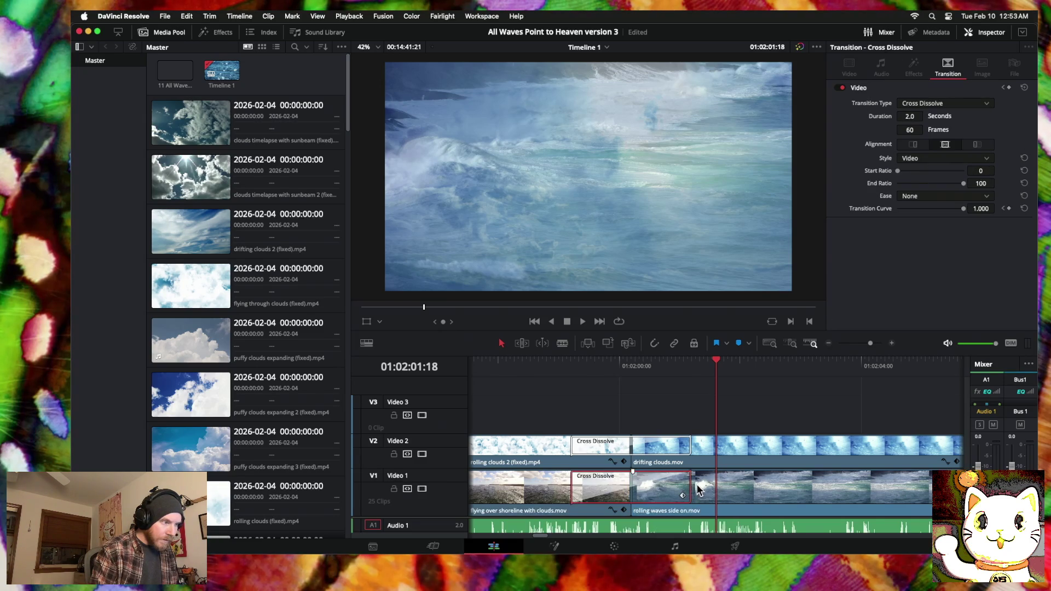
{"action": "scroll", "coordinate": [698, 488], "scroll_direction": "right", "scroll_amount": 5}
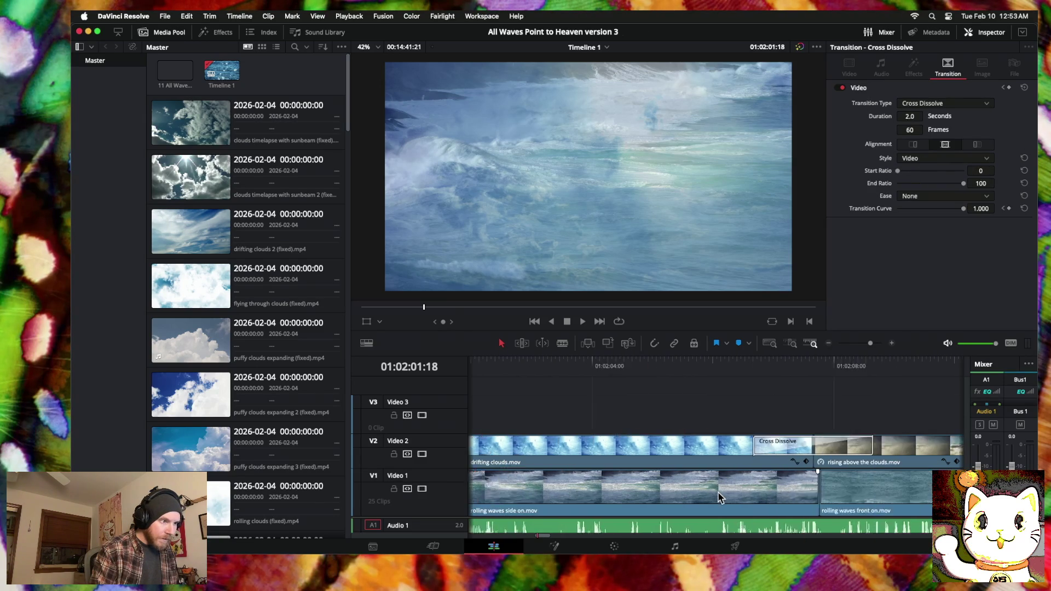
{"action": "left_click_drag", "start_coordinate": [643, 484], "coordinate": [640, 483]}
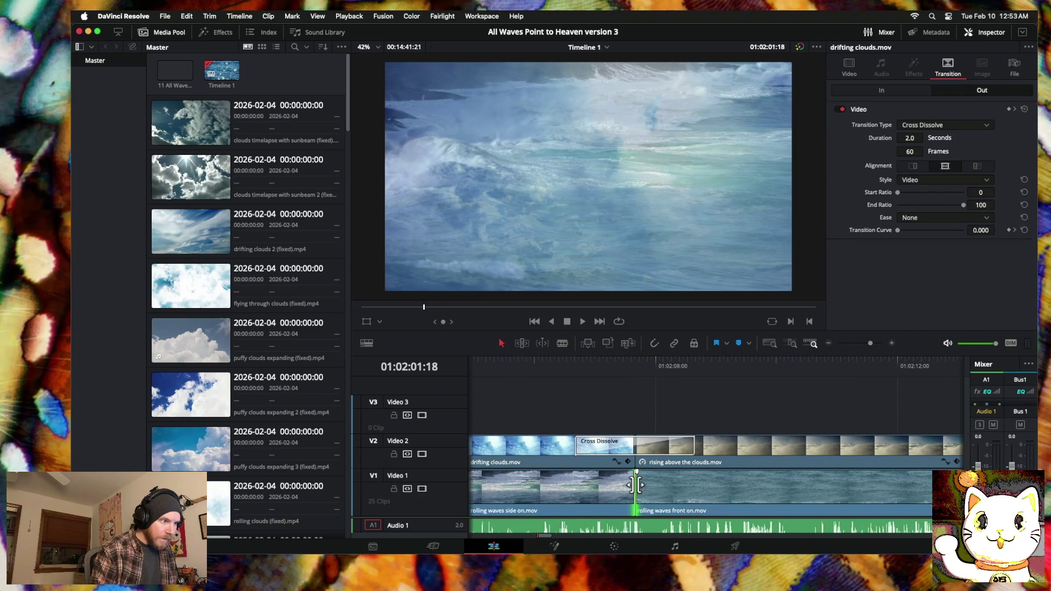
{"action": "right_click", "coordinate": [636, 484]}
{"action": "left_click", "coordinate": [652, 518]}
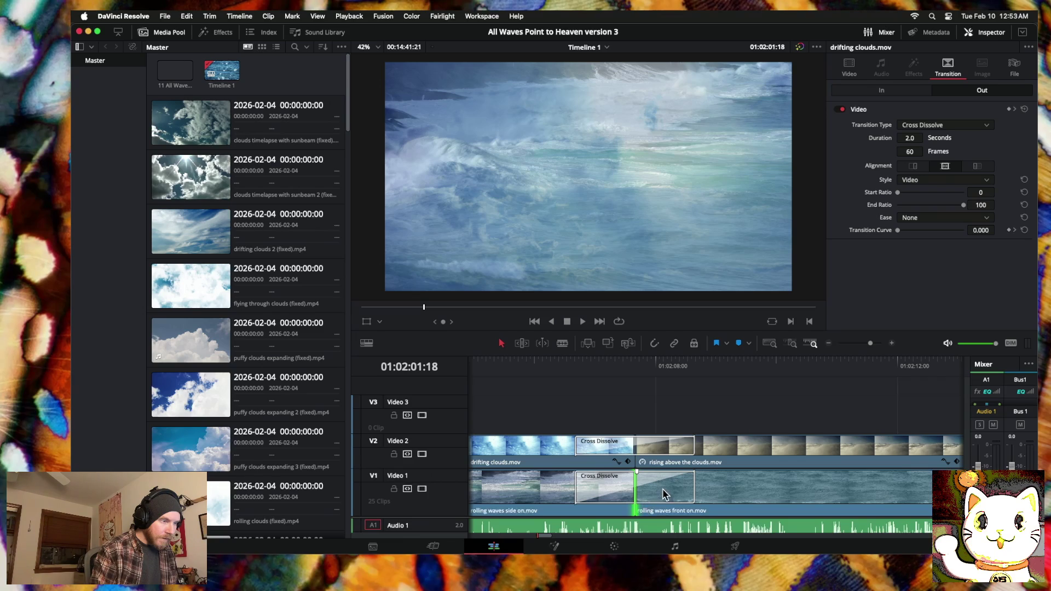
Step: Zoom out and play the sequence back through the rolling waves section
{"action": "left_click", "coordinate": [828, 344]}
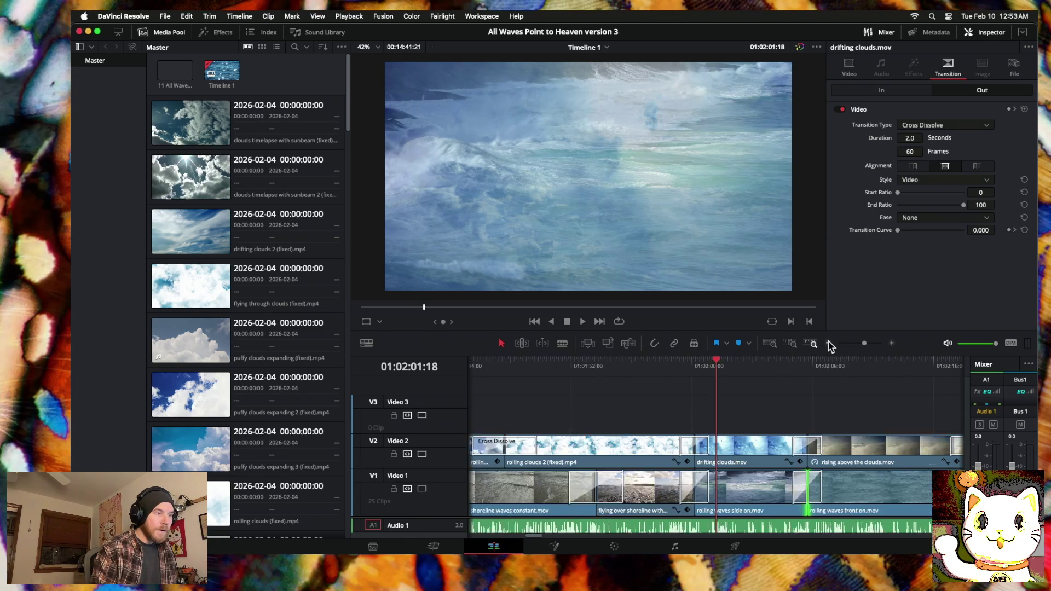
{"action": "left_click", "coordinate": [671, 364]}
{"action": "key", "text": "space"}
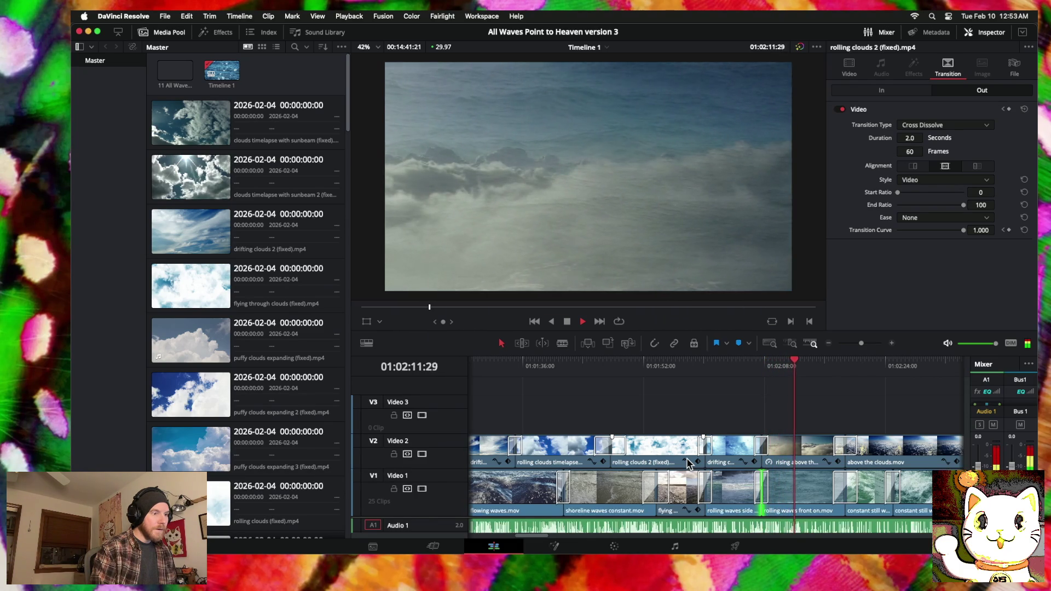
{"action": "scroll", "coordinate": [679, 476], "scroll_direction": "right", "scroll_amount": 5}
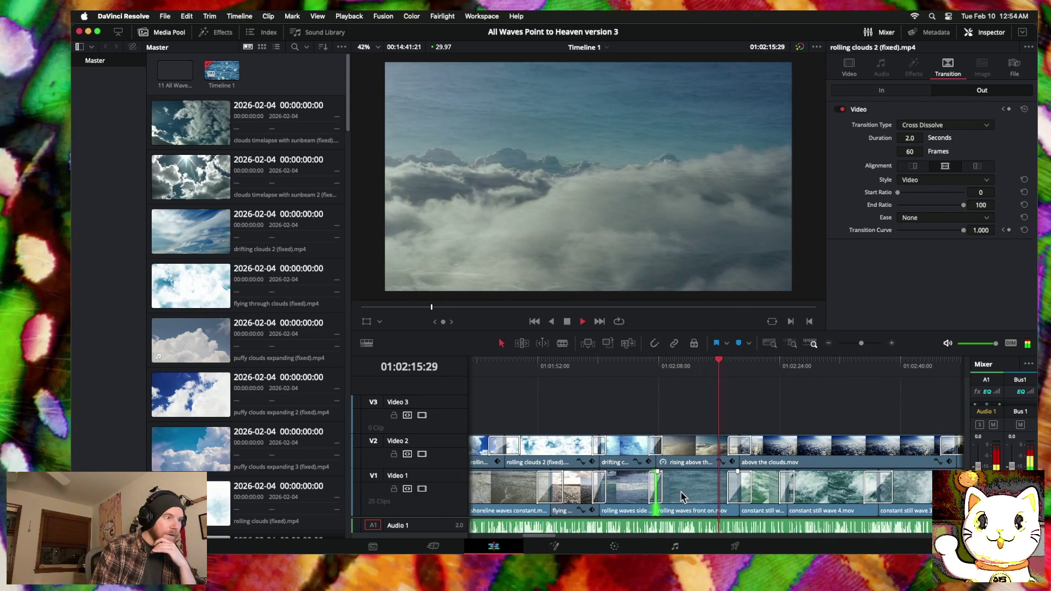
Step: Drag the cut between the rolling waves clips about 3 seconds later and replay that section
{"action": "left_click_drag", "start_coordinate": [656, 487], "coordinate": [684, 489]}
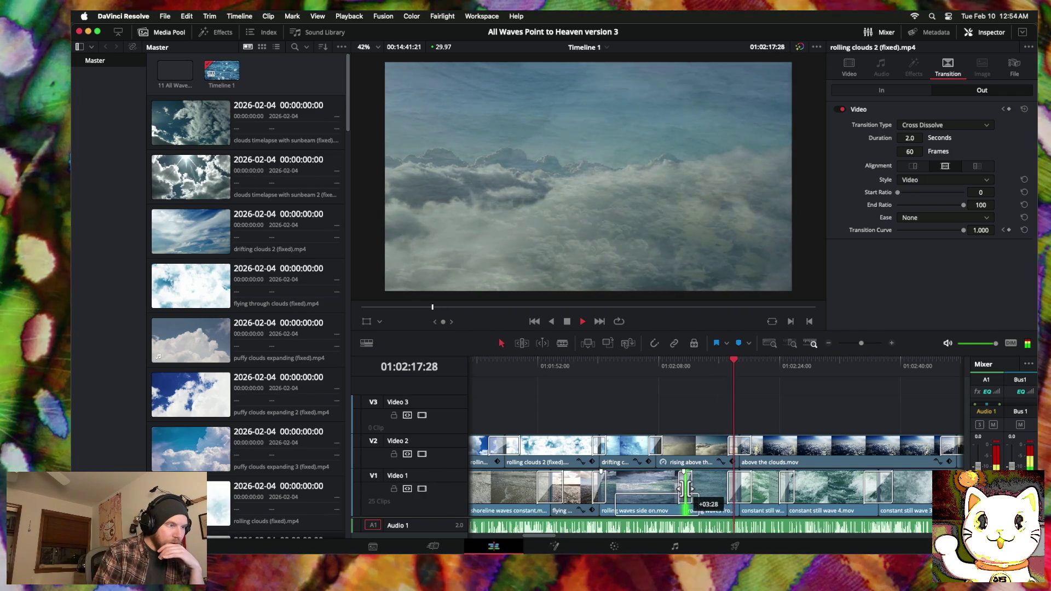
{"action": "left_click_drag", "start_coordinate": [685, 489], "coordinate": [683, 489]}
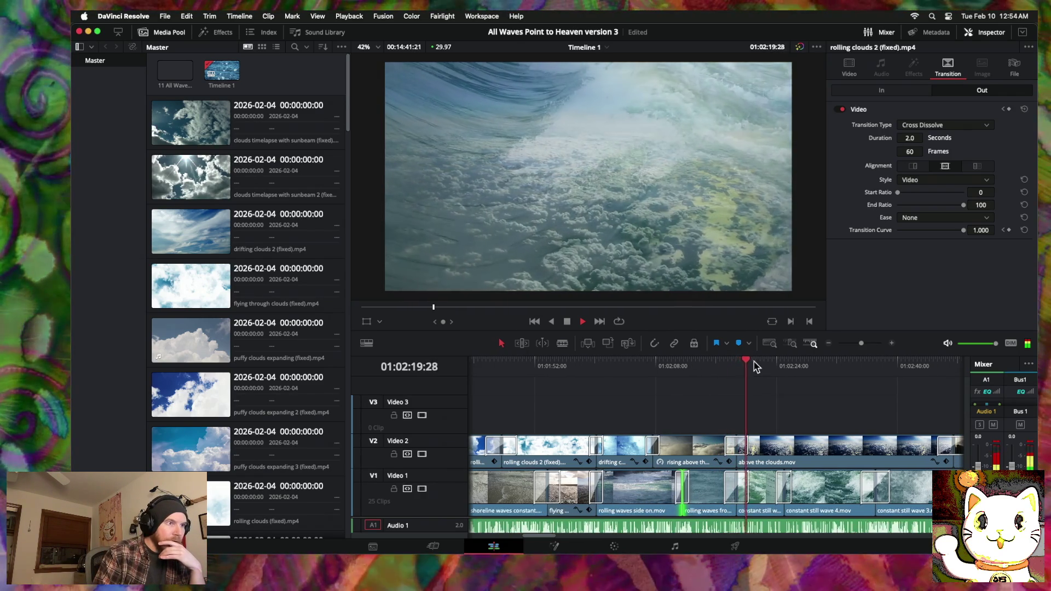
{"action": "left_click", "coordinate": [586, 364]}
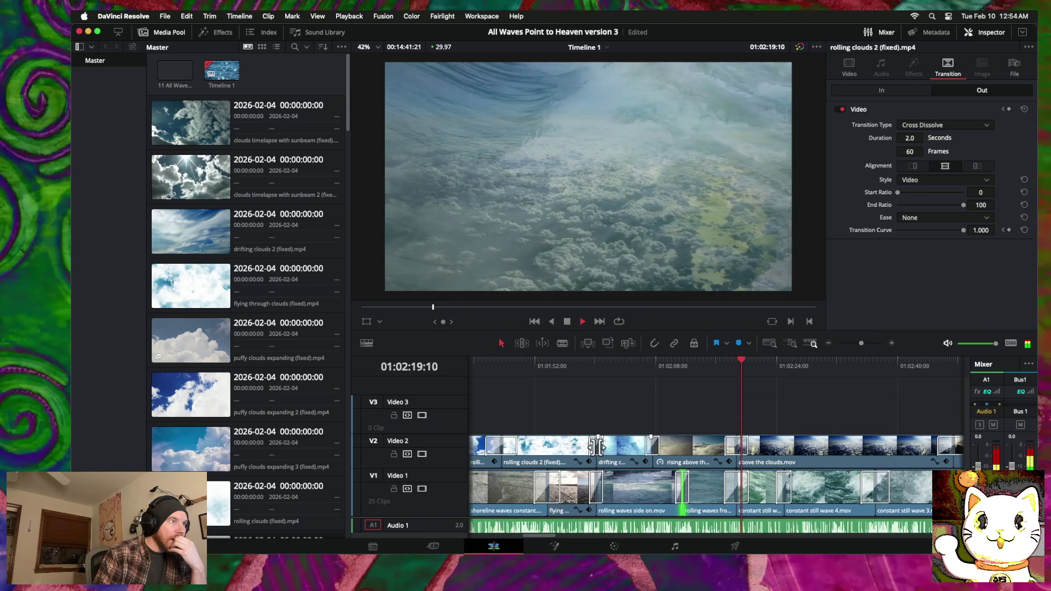
{"action": "left_click", "coordinate": [829, 343]}
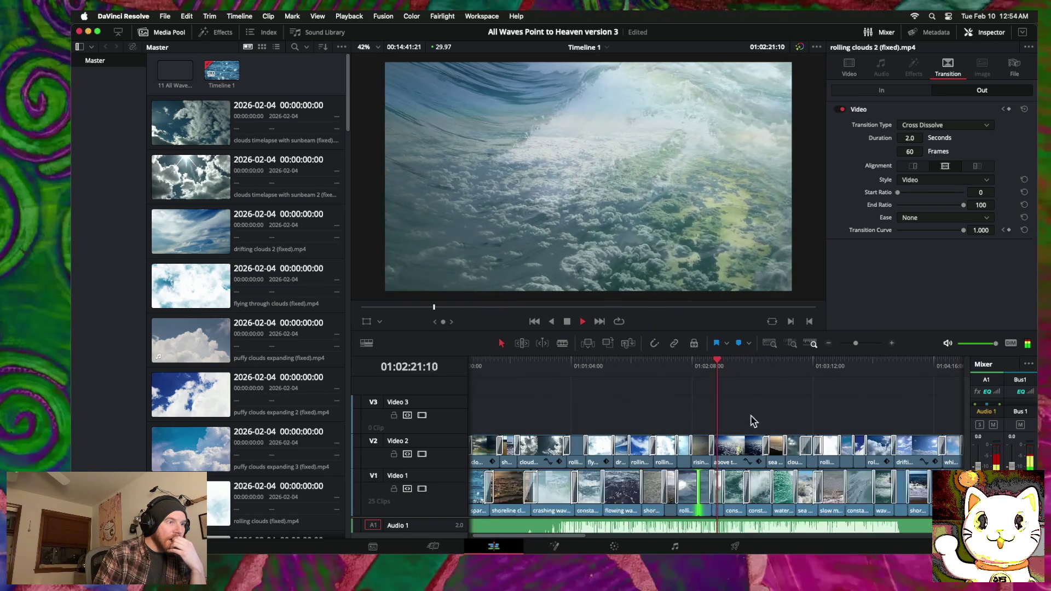
{"action": "left_click_drag", "start_coordinate": [717, 363], "coordinate": [660, 365]}
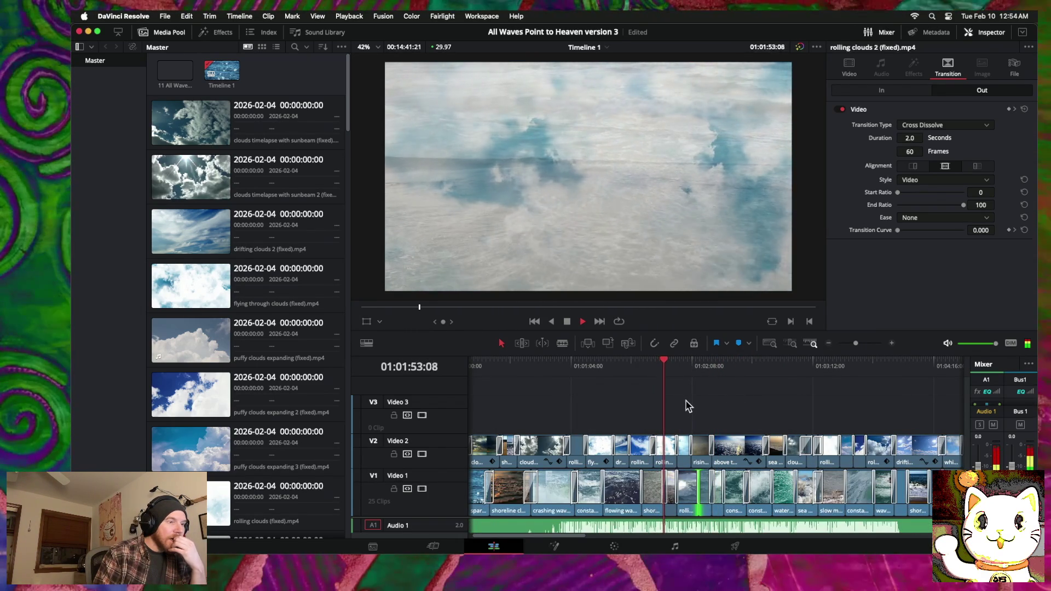
{"action": "left_click", "coordinate": [892, 343]}
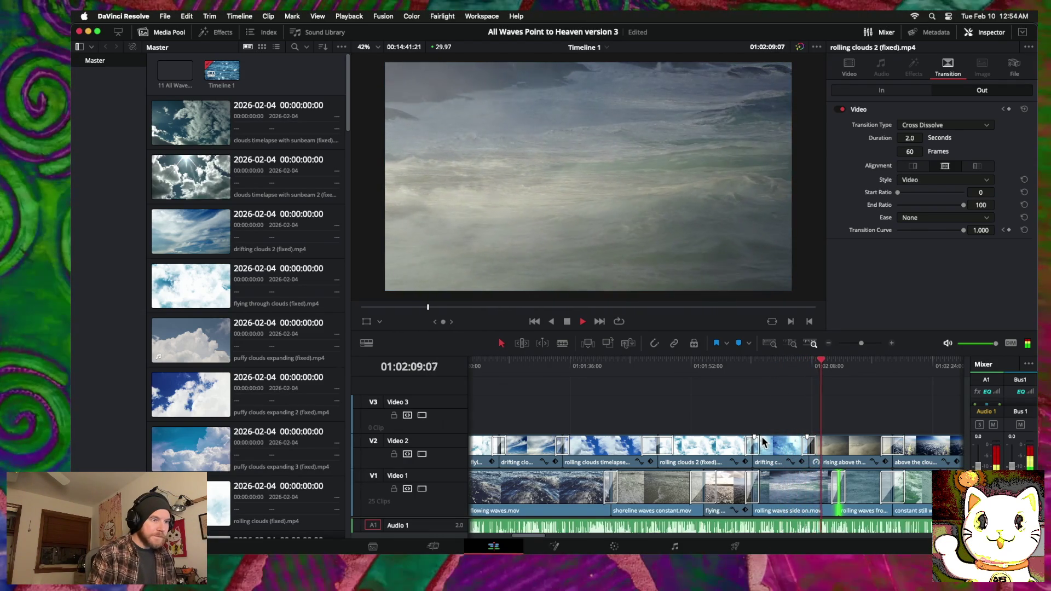
{"action": "key", "text": "space"}
{"action": "scroll", "coordinate": [752, 439], "scroll_direction": "right", "scroll_amount": 5}
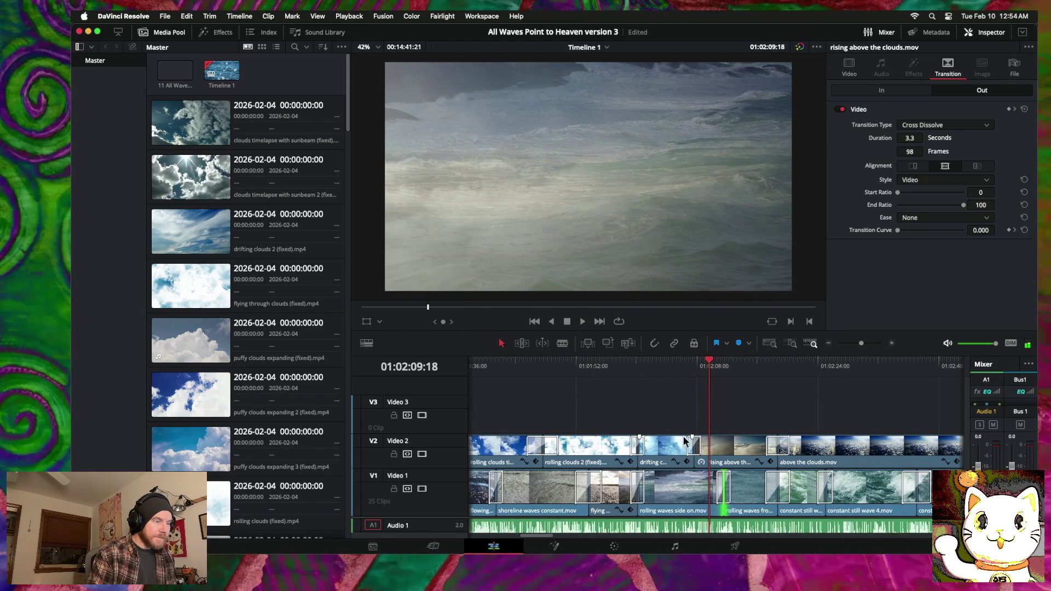
{"action": "left_click_drag", "start_coordinate": [710, 364], "coordinate": [610, 364]}
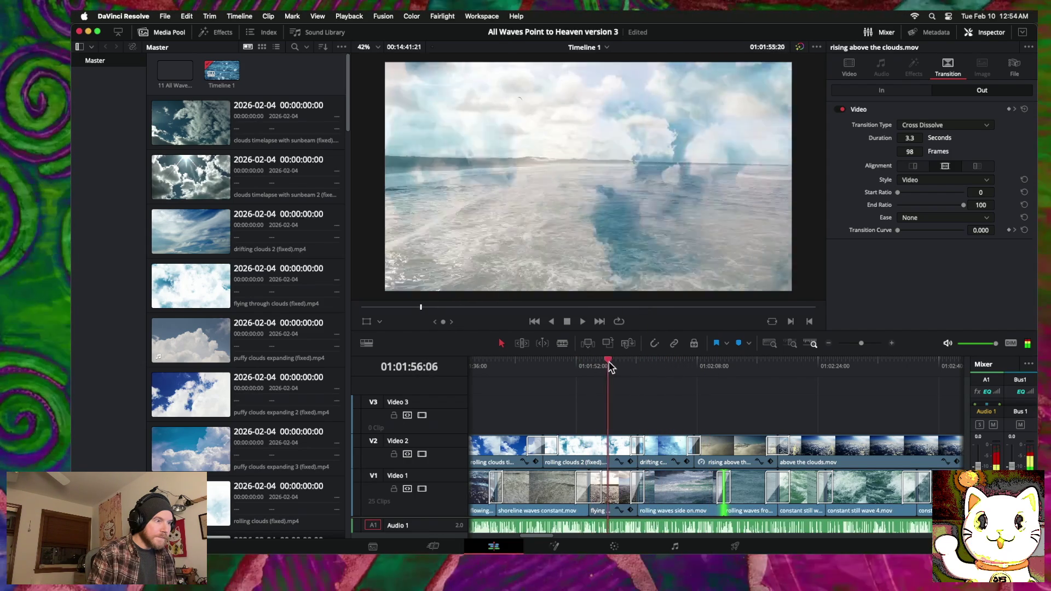
Step: Close the Video 1 gap and drop the flying-over-shoreline clip right after rolling waves side on.mov
{"action": "left_click_drag", "start_coordinate": [612, 496], "coordinate": [677, 431]}
{"action": "left_click_drag", "start_coordinate": [691, 489], "coordinate": [640, 488]}
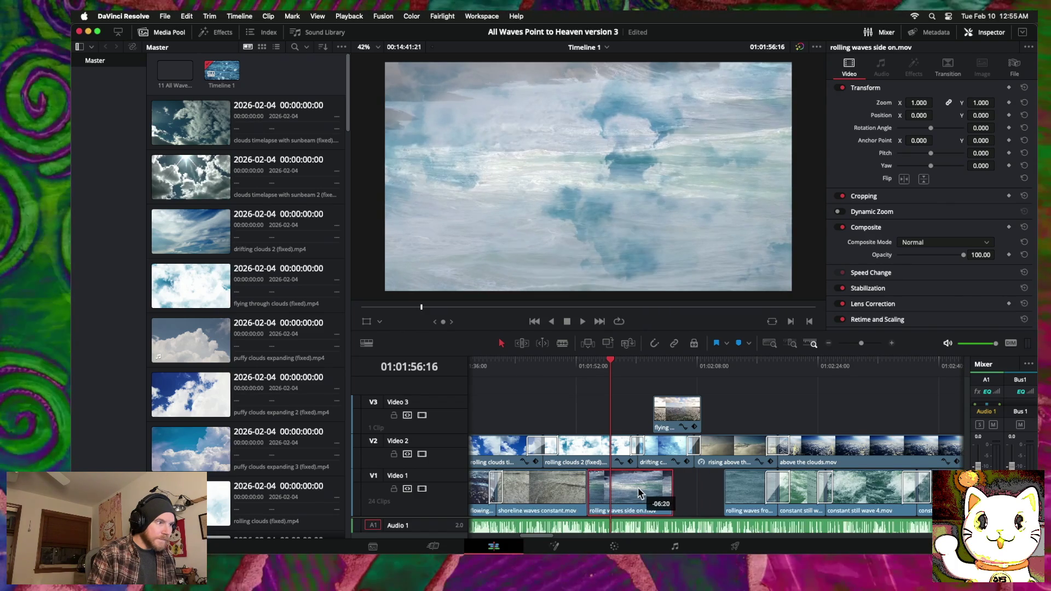
{"action": "left_click_drag", "start_coordinate": [677, 414], "coordinate": [708, 495]}
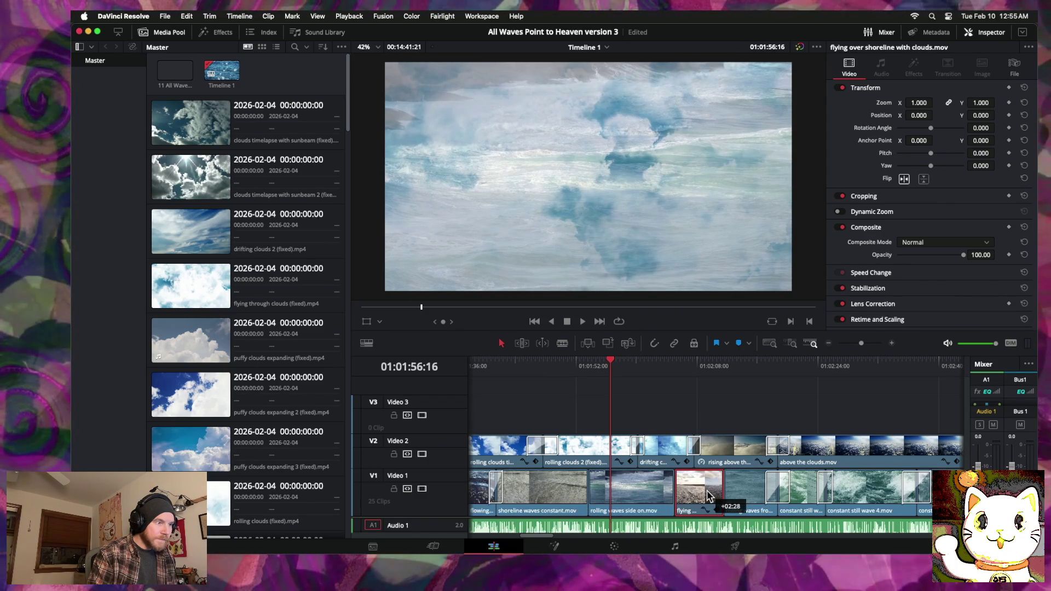
Step: Add cross dissolves at both cuts of the flying-over-shoreline clip
{"action": "right_click", "coordinate": [724, 492]}
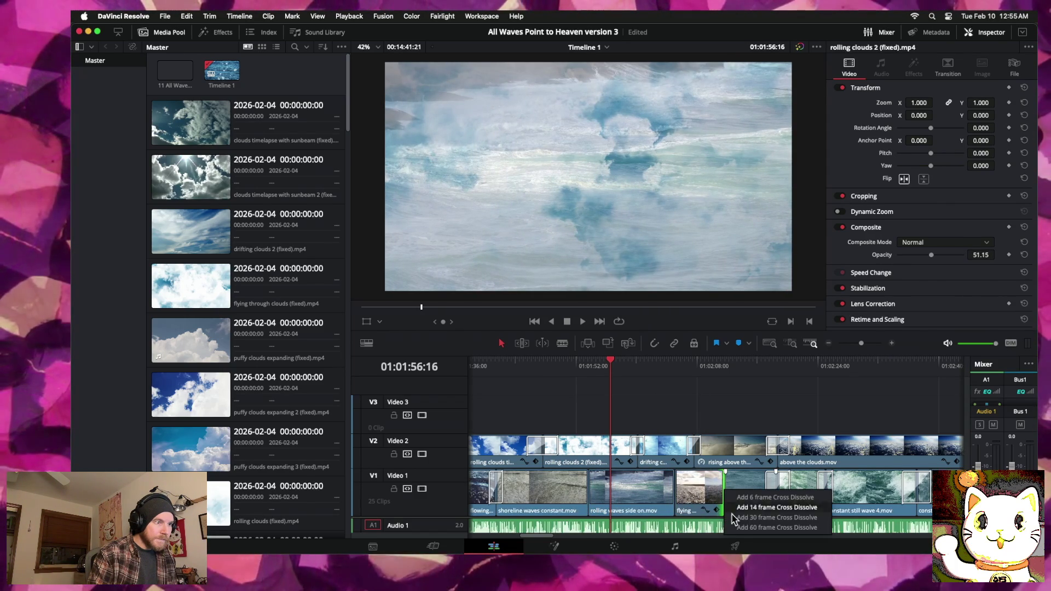
{"action": "left_click", "coordinate": [738, 528]}
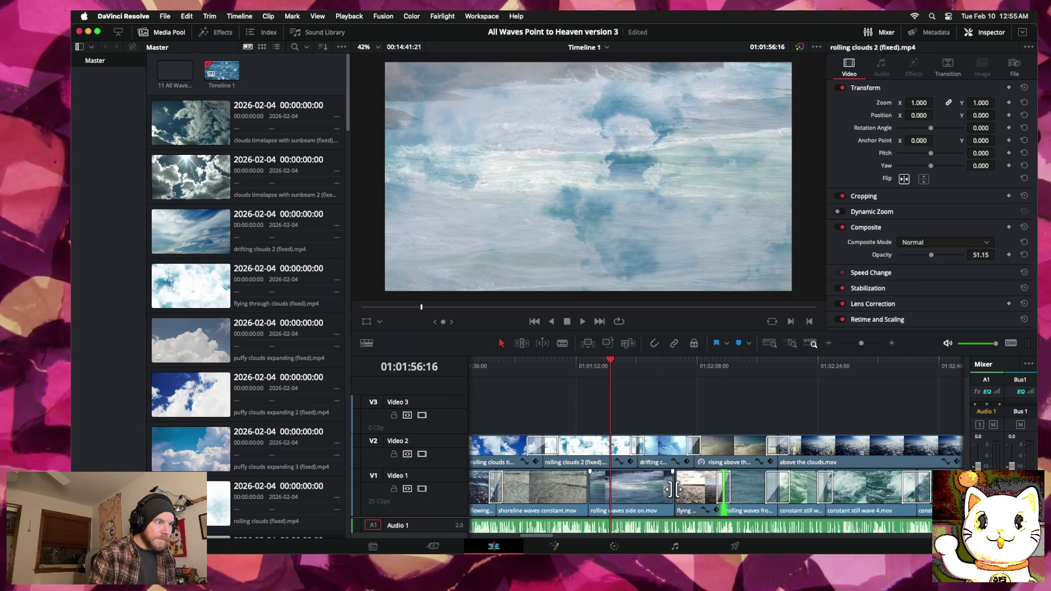
{"action": "left_click", "coordinate": [673, 489]}
{"action": "right_click", "coordinate": [678, 485]}
{"action": "left_click", "coordinate": [679, 485]}
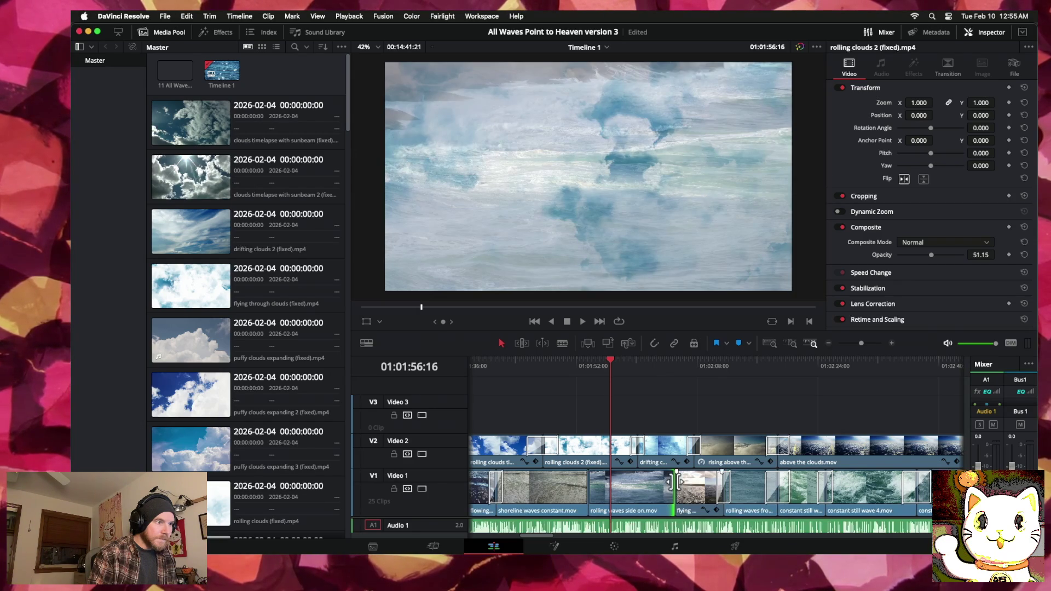
{"action": "right_click", "coordinate": [676, 486]}
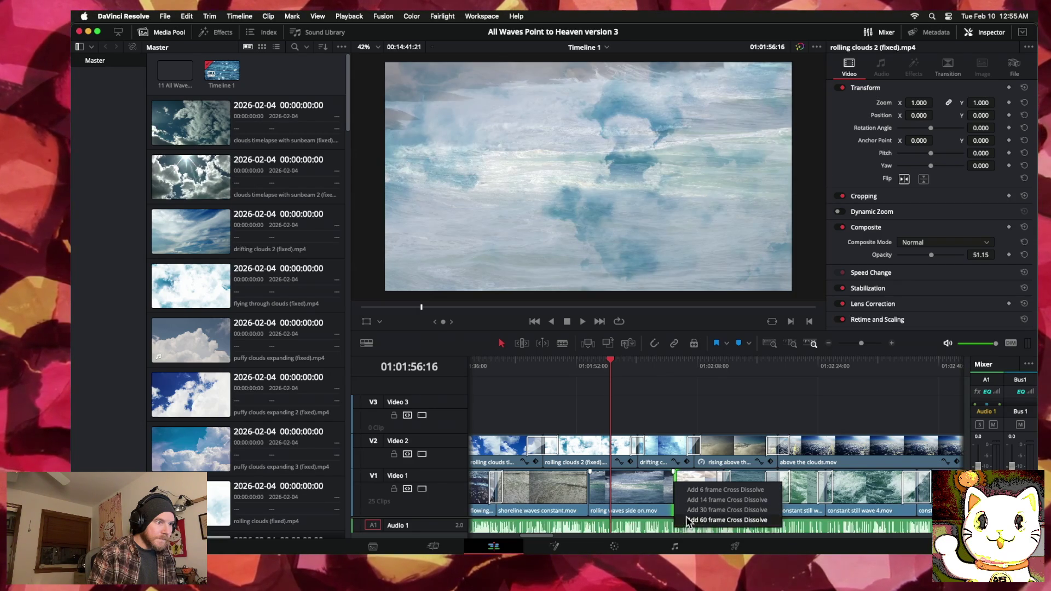
{"action": "left_click", "coordinate": [688, 520]}
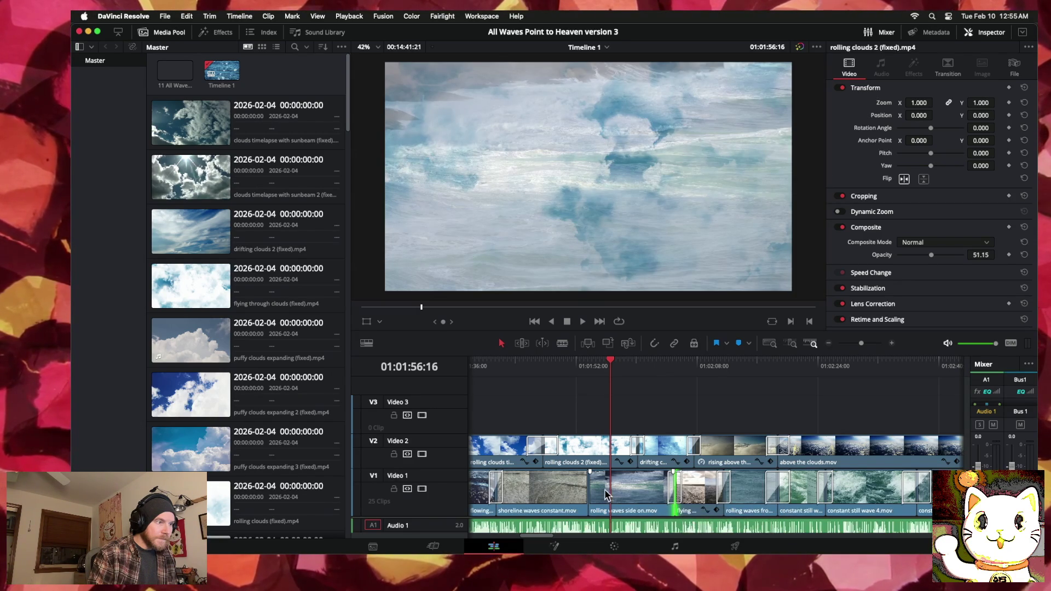
Step: Add a cross dissolve after shoreline waves constant.mov, then play back from 01:01:50:00
{"action": "right_click", "coordinate": [585, 486]}
{"action": "left_click", "coordinate": [611, 520]}
{"action": "left_click", "coordinate": [561, 363]}
{"action": "key", "text": "space"}
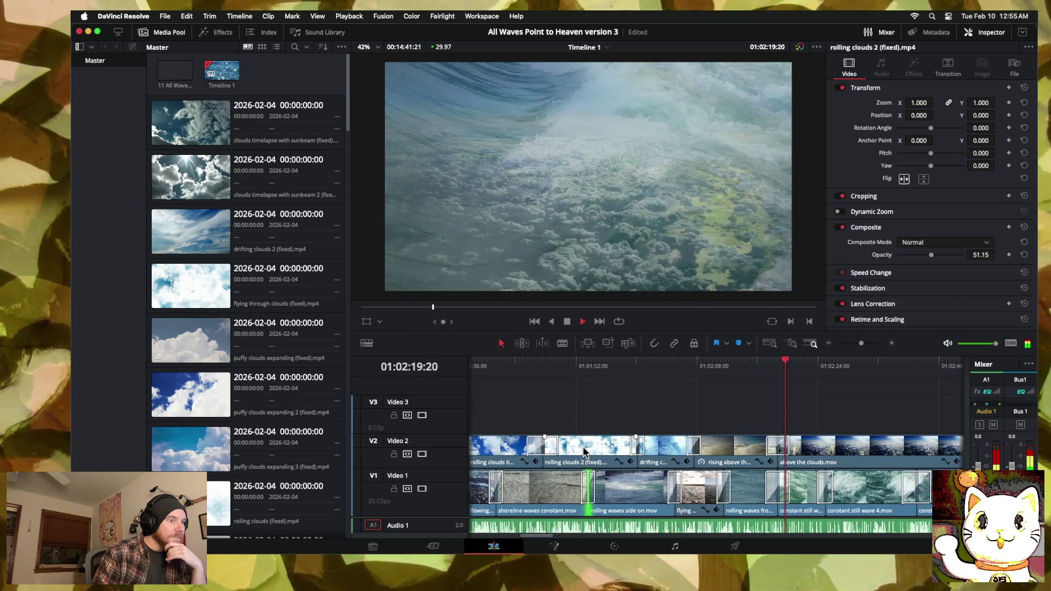
Step: Lengthen the Video 1 cross dissolve and jump back to preview it
{"action": "left_click", "coordinate": [784, 446]}
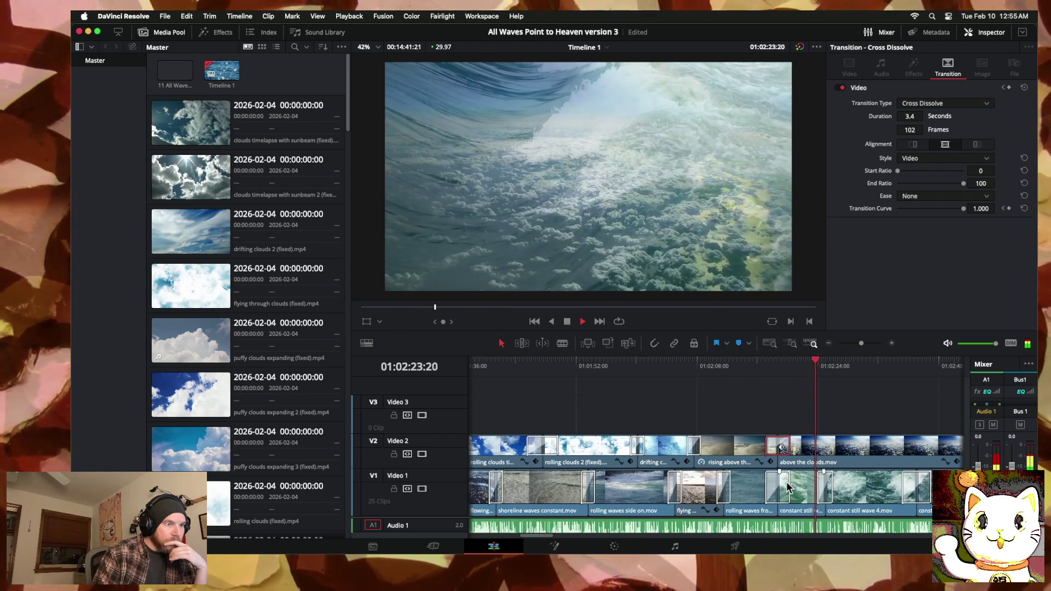
{"action": "left_click_drag", "start_coordinate": [789, 482], "coordinate": [801, 482]}
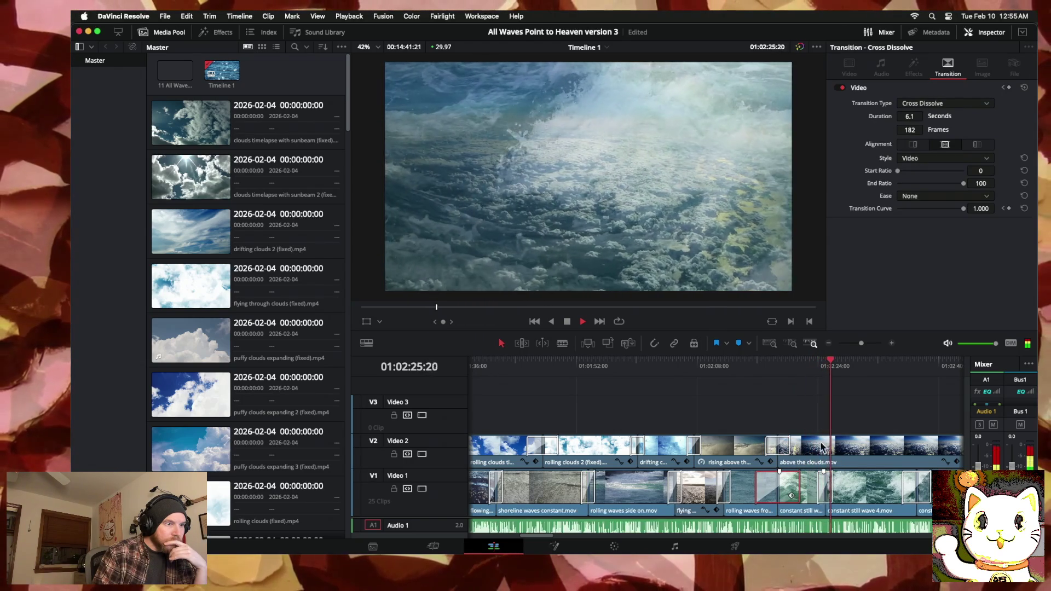
{"action": "left_click", "coordinate": [726, 366]}
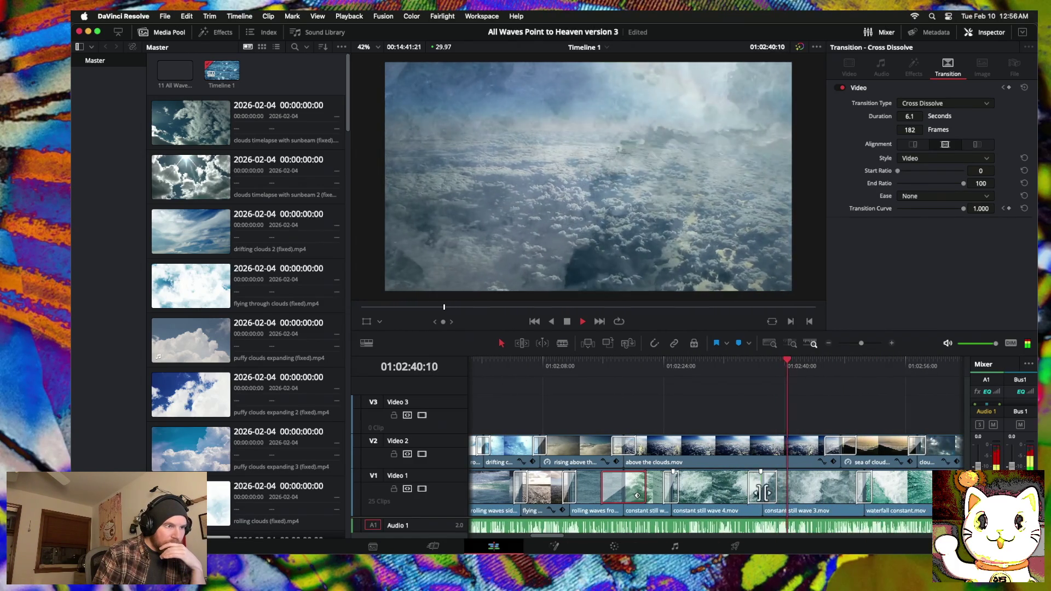
Step: Extend the dissolve before waterfall constant.mov to 2.6 seconds (78 frames), then deselect it
{"action": "left_click", "coordinate": [762, 493]}
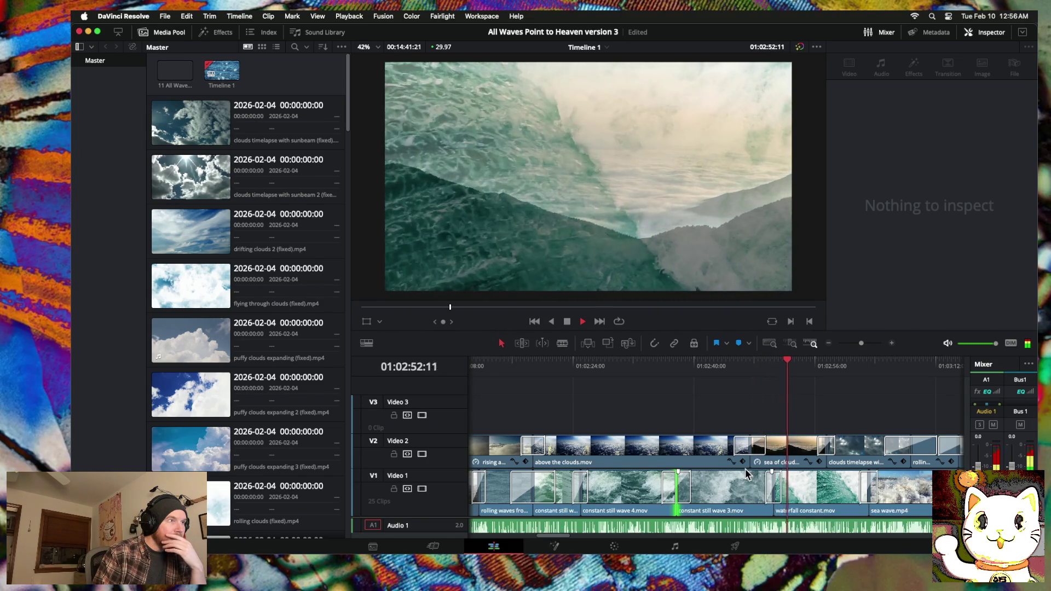
{"action": "left_click_drag", "start_coordinate": [783, 494], "coordinate": [774, 491]}
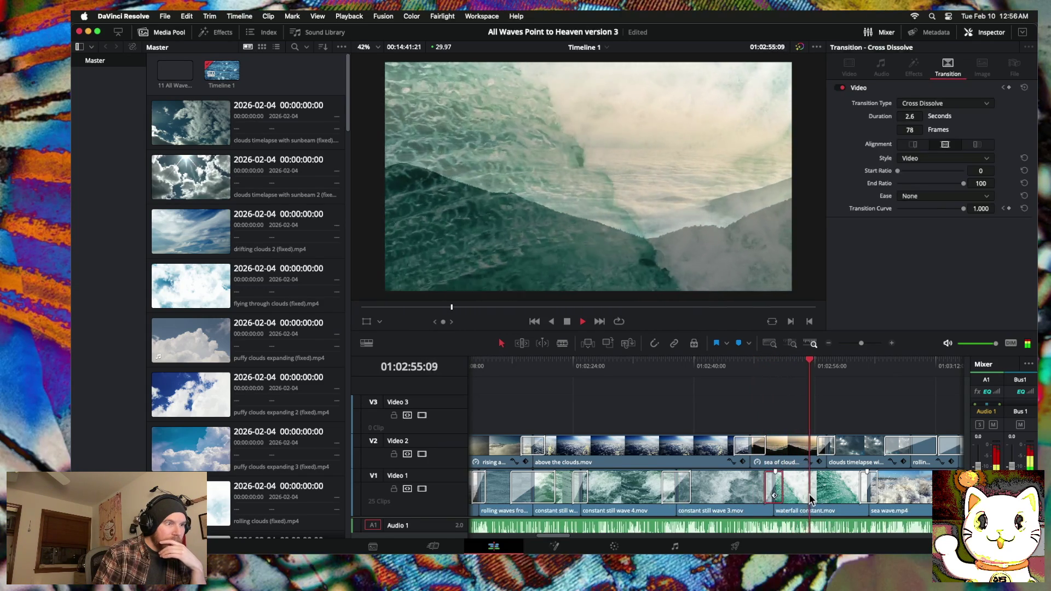
{"action": "left_click", "coordinate": [774, 491]}
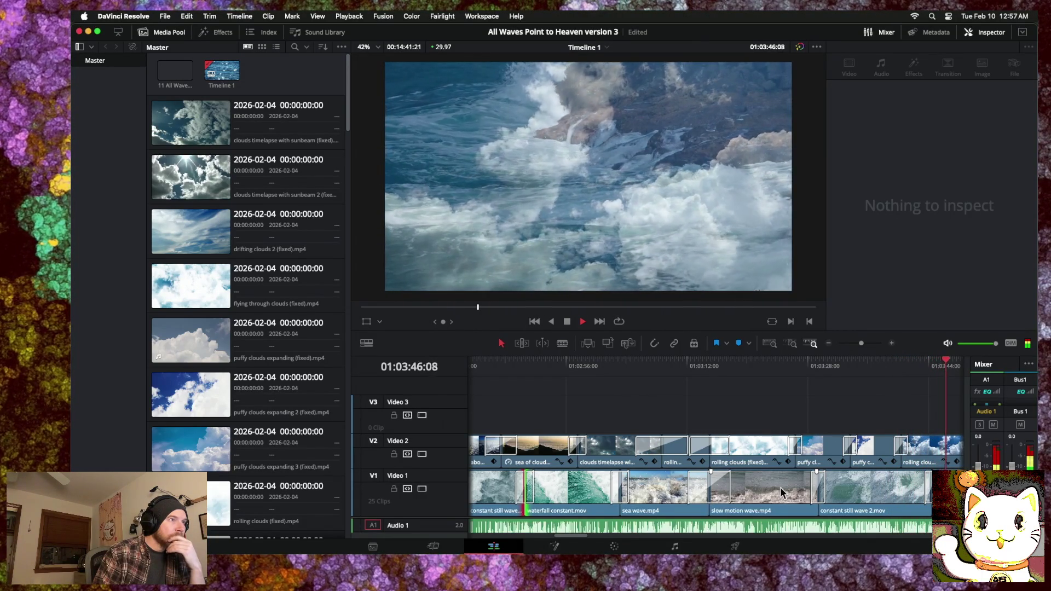
Step: Zoom the timeline out and let the montage play through to the end near 01:05:03
{"action": "left_click", "coordinate": [830, 344]}
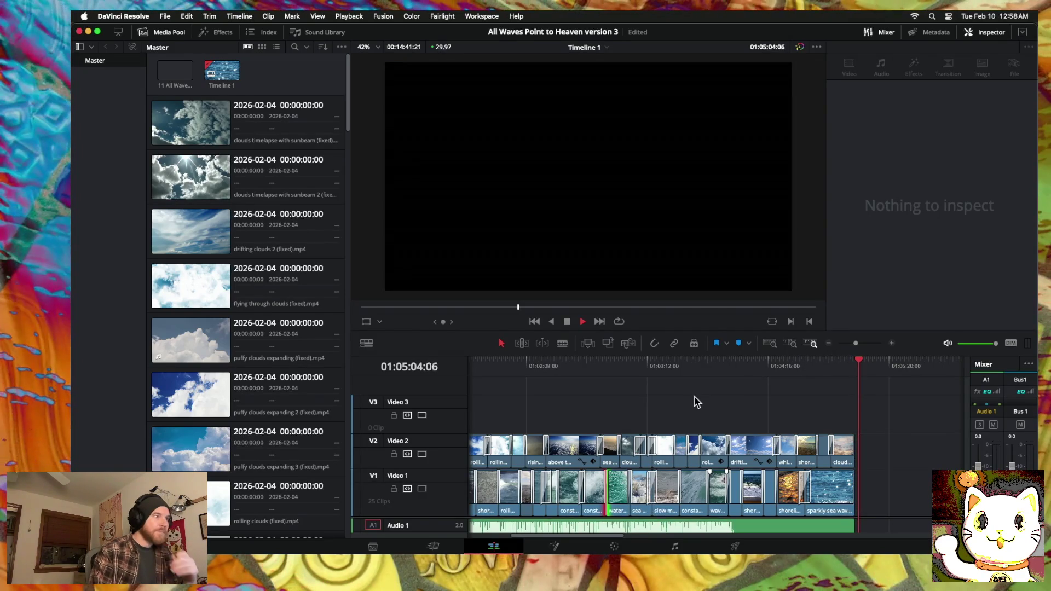
Step: Stop playback and zoom out to reveal the stray wave clips beyond the montage's end
{"action": "key", "text": "space"}
{"action": "scroll", "coordinate": [720, 406], "scroll_direction": "right", "scroll_amount": 10}
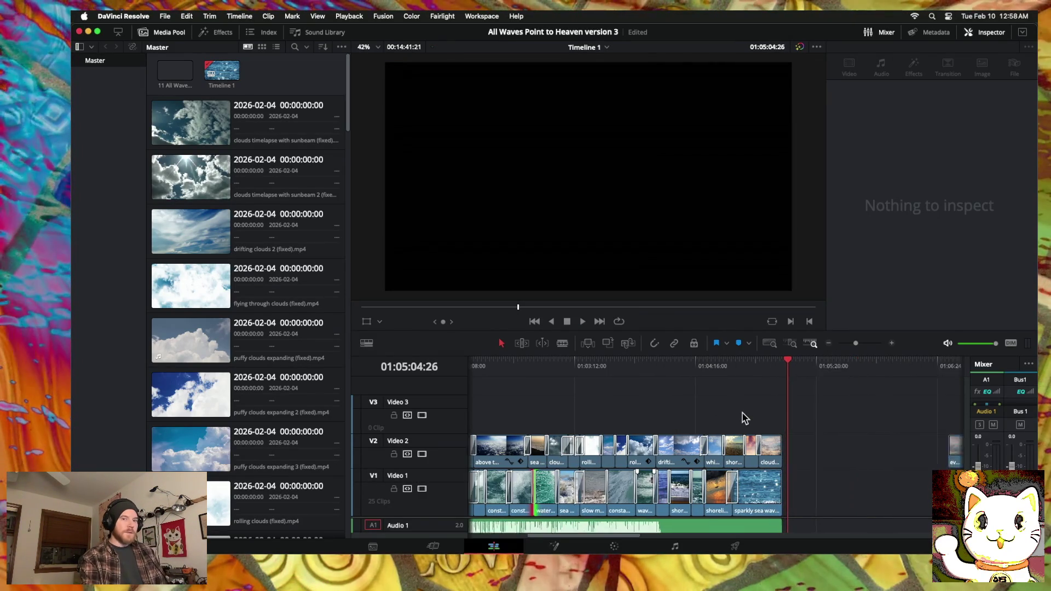
{"action": "scroll", "coordinate": [745, 418], "scroll_direction": "right", "scroll_amount": 3}
{"action": "scroll", "coordinate": [746, 418], "scroll_direction": "right", "scroll_amount": 3}
{"action": "scroll", "coordinate": [745, 418], "scroll_direction": "right", "scroll_amount": 3}
{"action": "scroll", "coordinate": [745, 418], "scroll_direction": "right", "scroll_amount": 2}
{"action": "scroll", "coordinate": [745, 418], "scroll_direction": "left", "scroll_amount": 3}
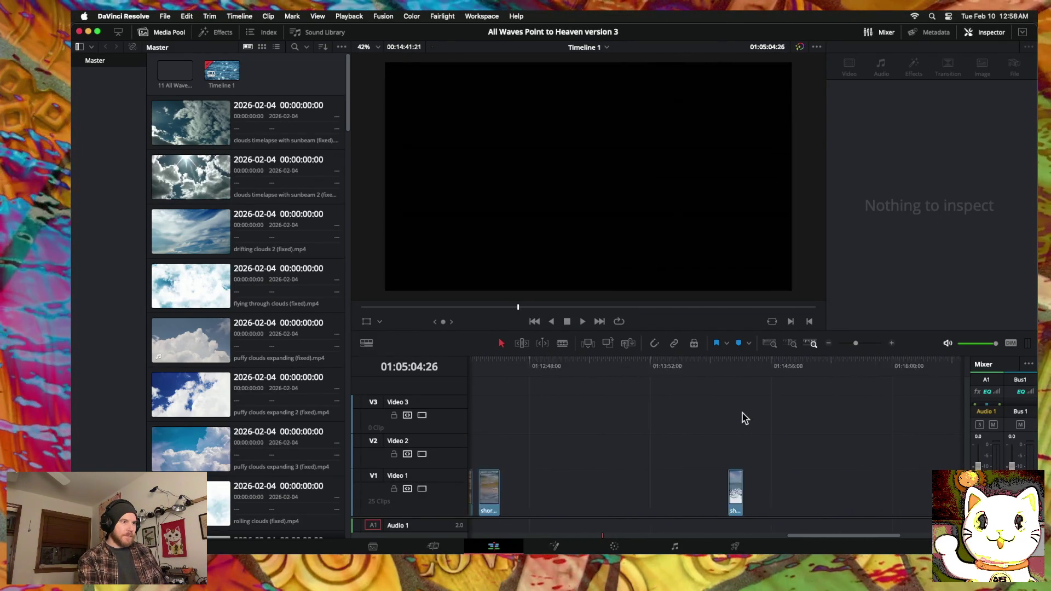
{"action": "scroll", "coordinate": [745, 418], "scroll_direction": "left", "scroll_amount": 3}
{"action": "left_click", "coordinate": [830, 344]}
{"action": "left_click", "coordinate": [829, 343]}
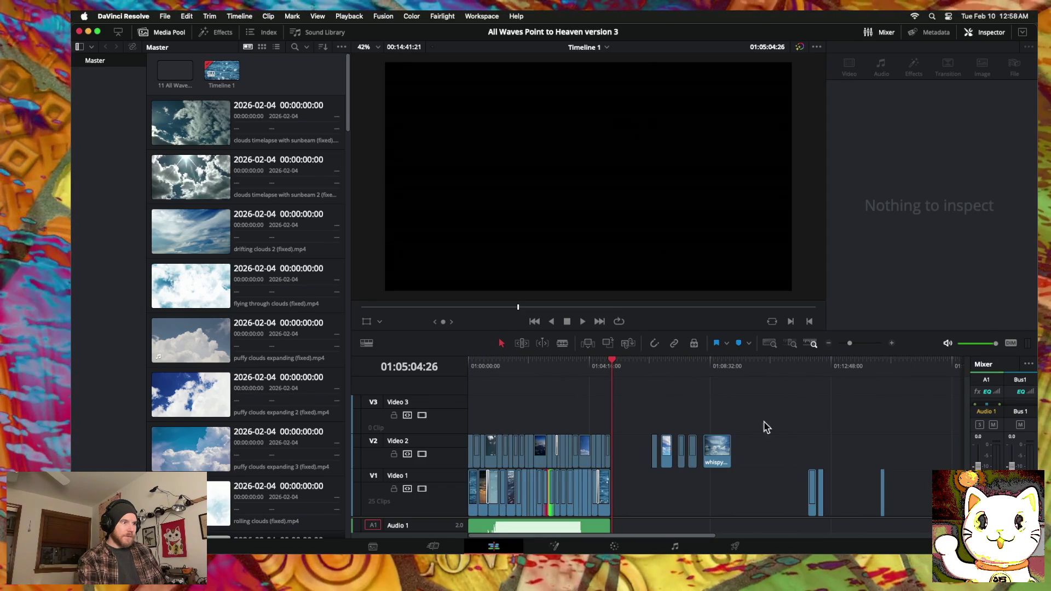
{"action": "scroll", "coordinate": [777, 449], "scroll_direction": "right", "scroll_amount": 3}
{"action": "scroll", "coordinate": [775, 425], "scroll_direction": "right", "scroll_amount": 2}
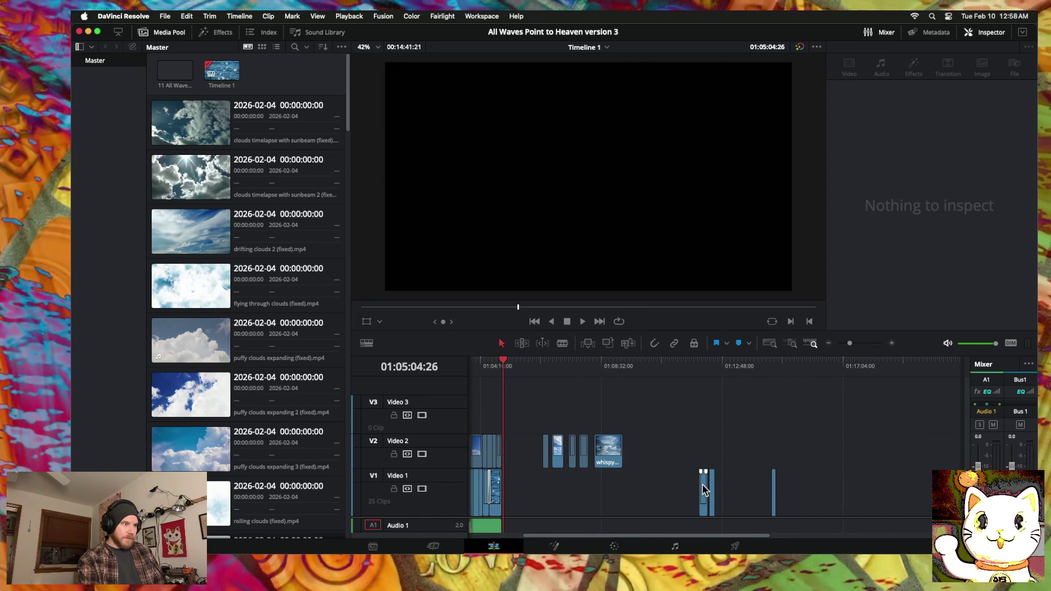
Step: Pull rolling waves 45 degrees, shoreline waves closeup and shoreline waves with sky left, then scrub across them
{"action": "left_click_drag", "start_coordinate": [705, 487], "coordinate": [640, 487]}
{"action": "left_click_drag", "start_coordinate": [712, 487], "coordinate": [653, 487]}
{"action": "left_click_drag", "start_coordinate": [774, 493], "coordinate": [668, 493]}
{"action": "mouse_move", "coordinate": [509, 363]}
{"action": "left_mouse_down"}
{"action": "mouse_move", "coordinate": [668, 369]}
{"action": "mouse_move", "coordinate": [579, 368]}
{"action": "mouse_move", "coordinate": [628, 368]}
{"action": "mouse_move", "coordinate": [612, 385]}
{"action": "left_mouse_up"}
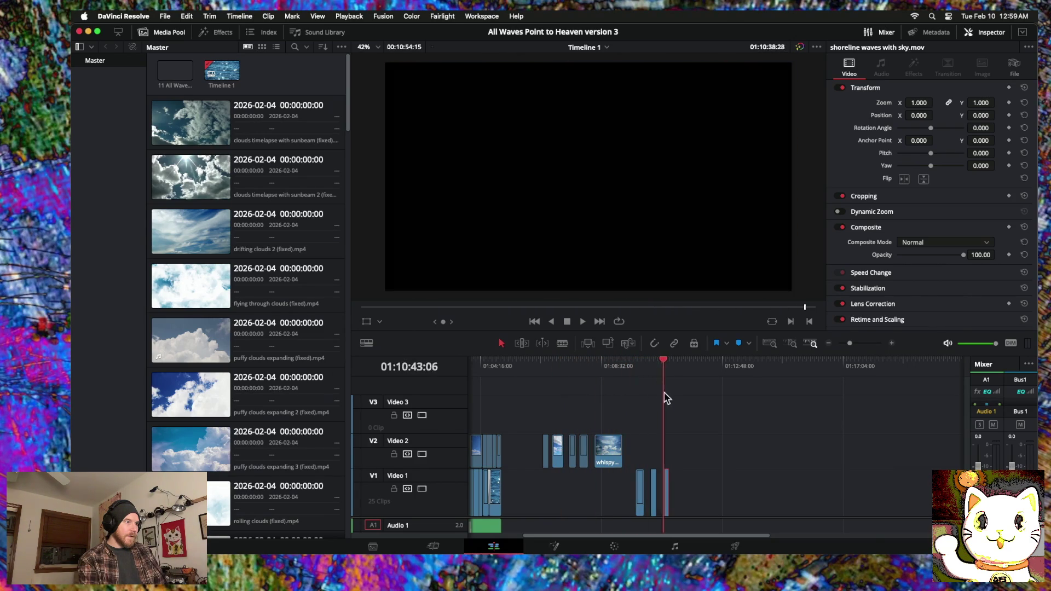
{"action": "scroll", "coordinate": [602, 397], "scroll_direction": "left", "scroll_amount": 3}
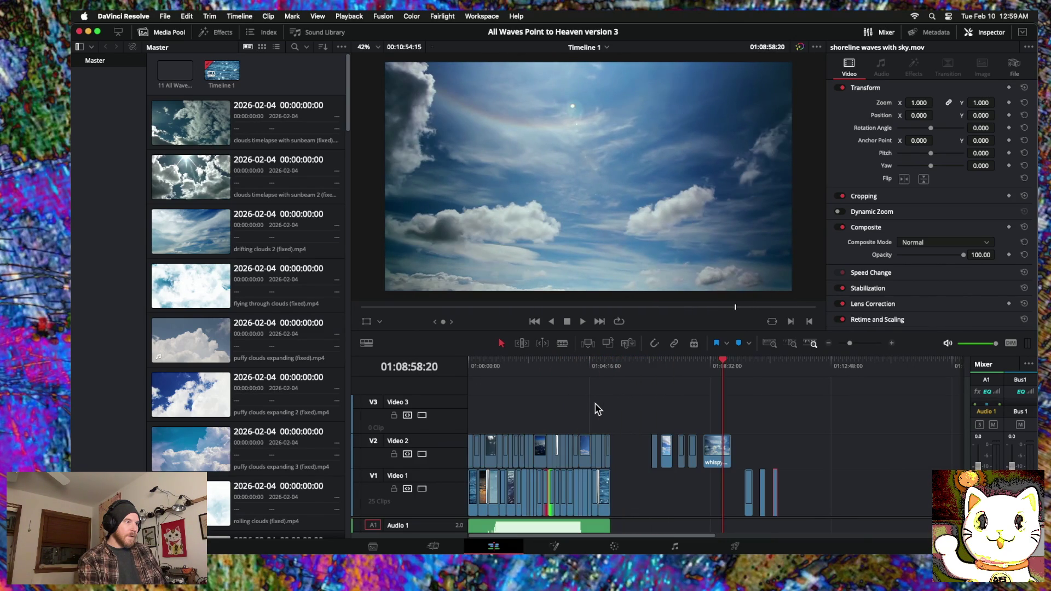
Step: Play the montage briefly from the start of the timeline, then stop
{"action": "left_click_drag", "start_coordinate": [474, 363], "coordinate": [433, 362]}
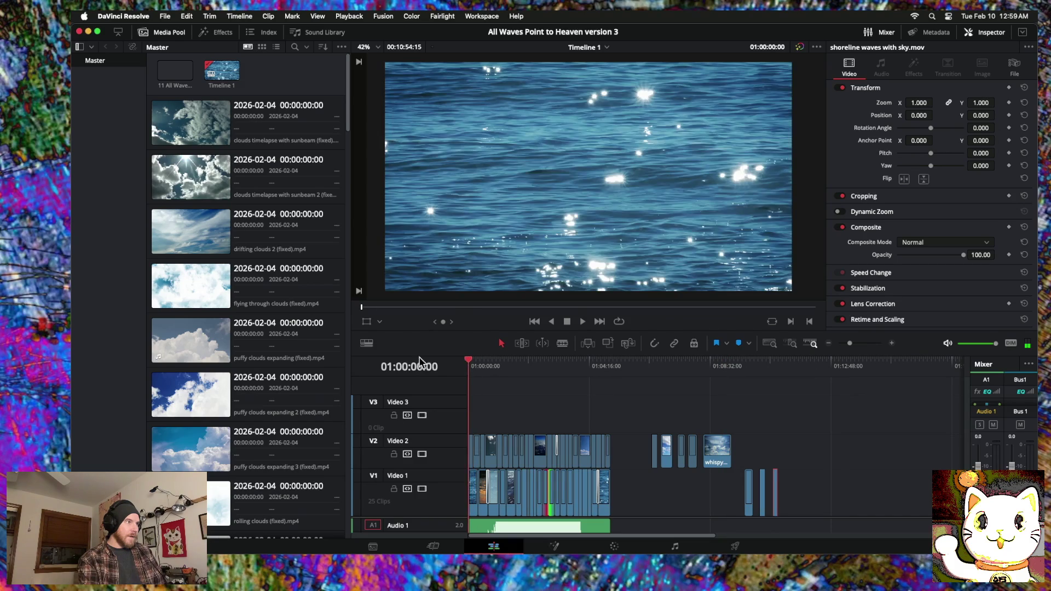
{"action": "key", "text": "space"}
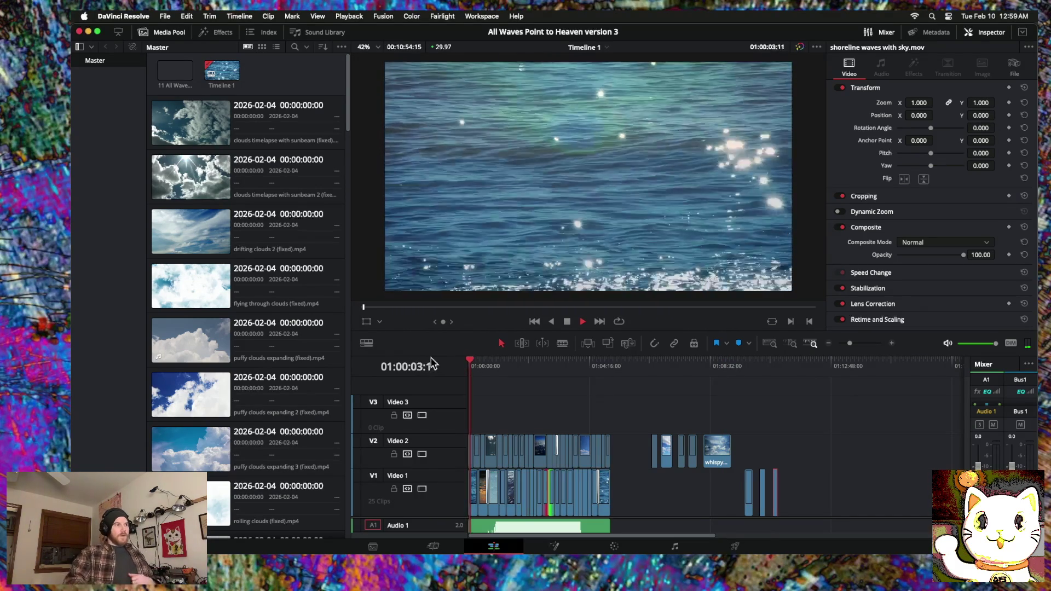
{"action": "left_click", "coordinate": [468, 359]}
Step: Save the project with File > Save Project
{"action": "left_click", "coordinate": [158, 49]}
{"action": "left_click", "coordinate": [165, 16]}
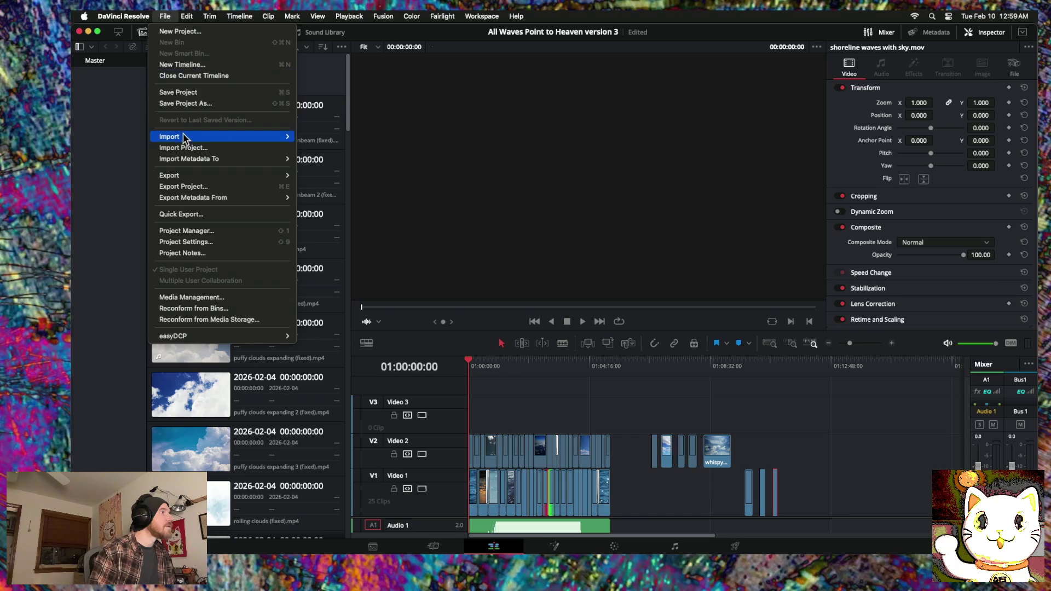
{"action": "left_click", "coordinate": [178, 93]}
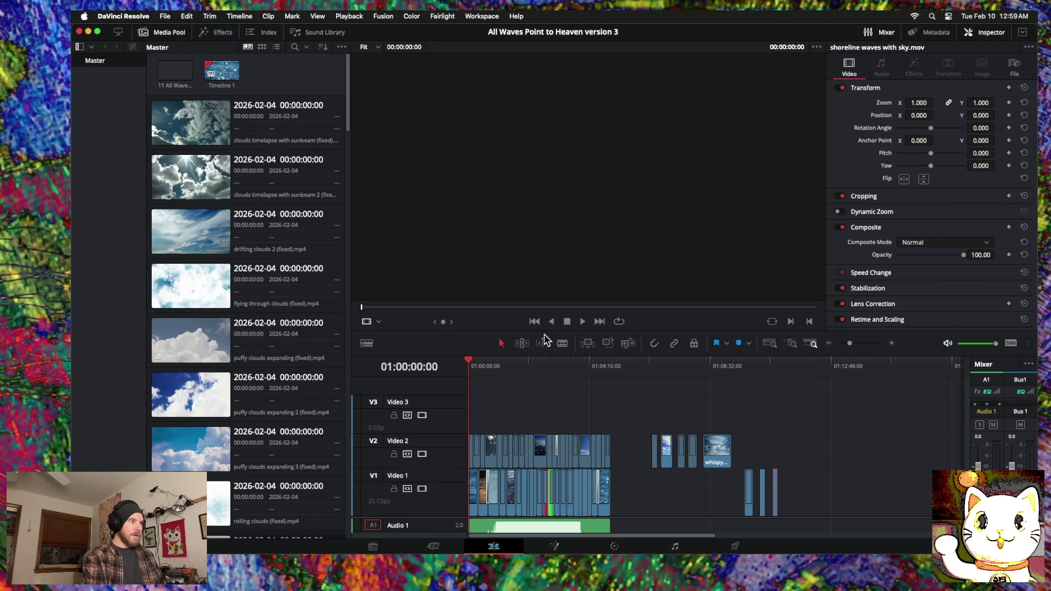
Step: Play the whole montage from the beginning, then scrub through the rest of the timeline
{"action": "left_click", "coordinate": [482, 362]}
{"action": "key", "text": "Home"}
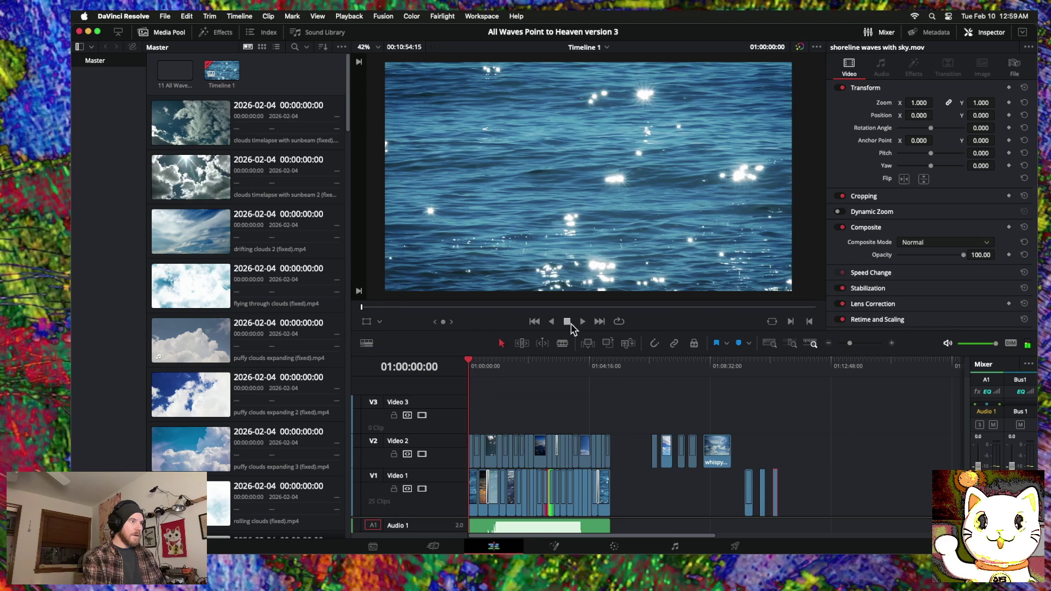
{"action": "key", "text": "space"}
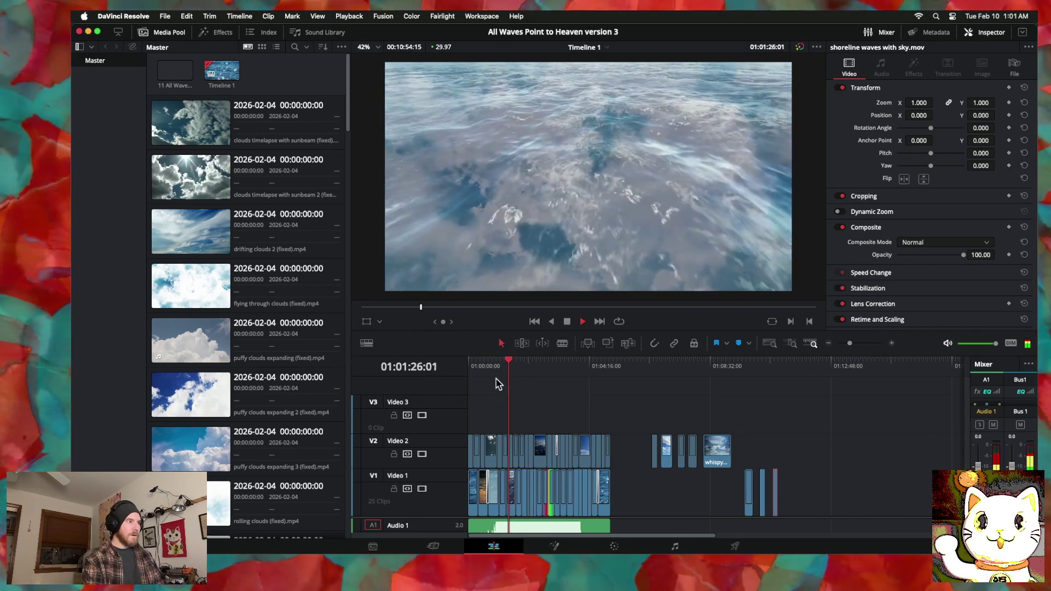
{"action": "key", "text": "space"}
{"action": "left_click_drag", "start_coordinate": [662, 363], "coordinate": [497, 364]}
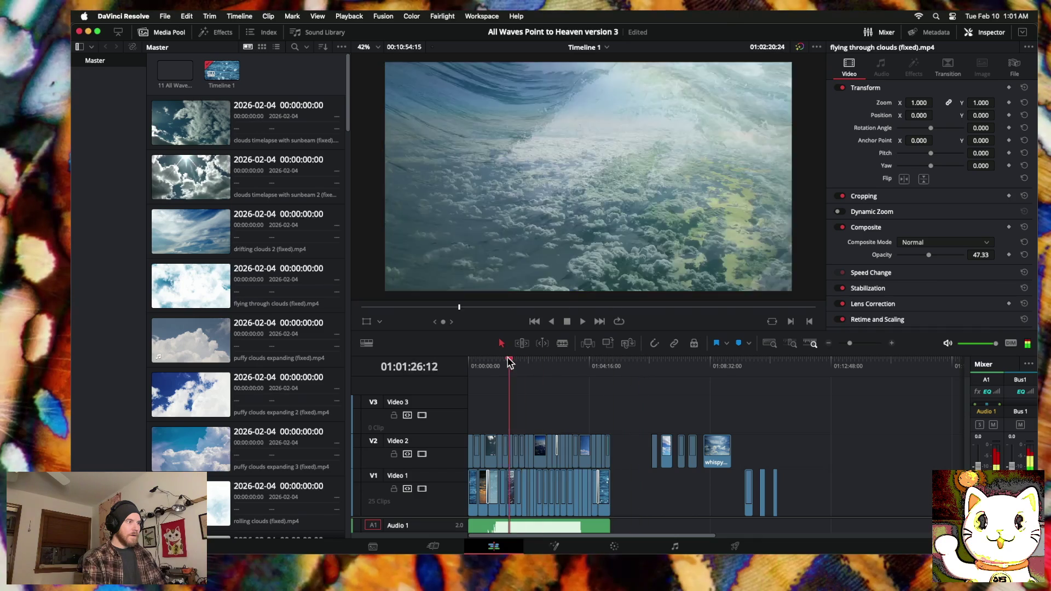
Step: Zoom the timeline in, scroll to around 01:01:00 and scrub the playhead through that section
{"action": "left_click", "coordinate": [892, 344]}
{"action": "scroll", "coordinate": [714, 425], "scroll_direction": "right", "scroll_amount": 3}
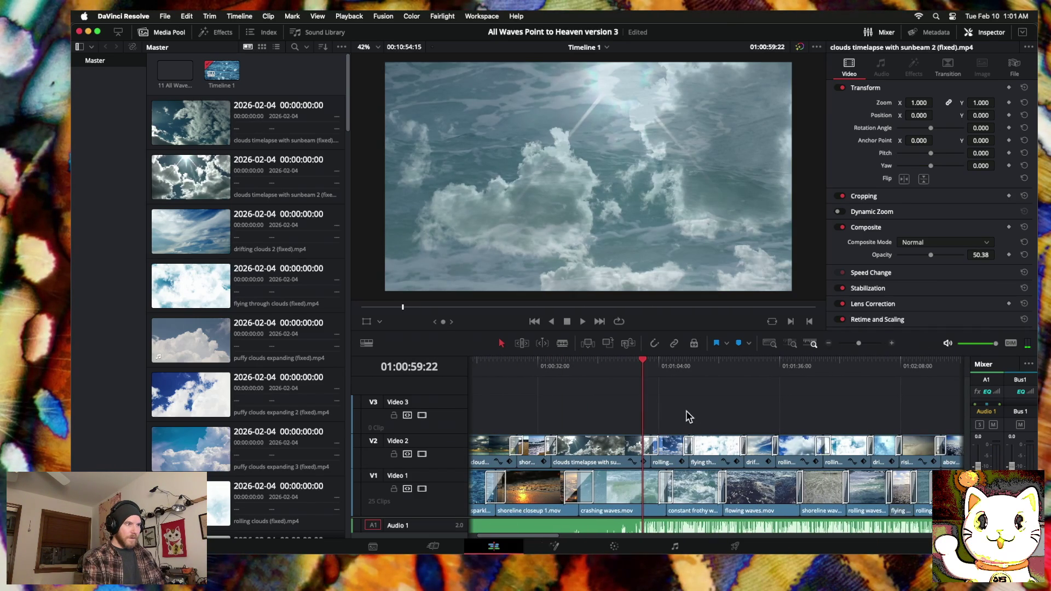
{"action": "scroll", "coordinate": [693, 387], "scroll_direction": "right", "scroll_amount": 2}
{"action": "scroll", "coordinate": [681, 394], "scroll_direction": "right", "scroll_amount": 2}
{"action": "scroll", "coordinate": [663, 396], "scroll_direction": "right", "scroll_amount": 2}
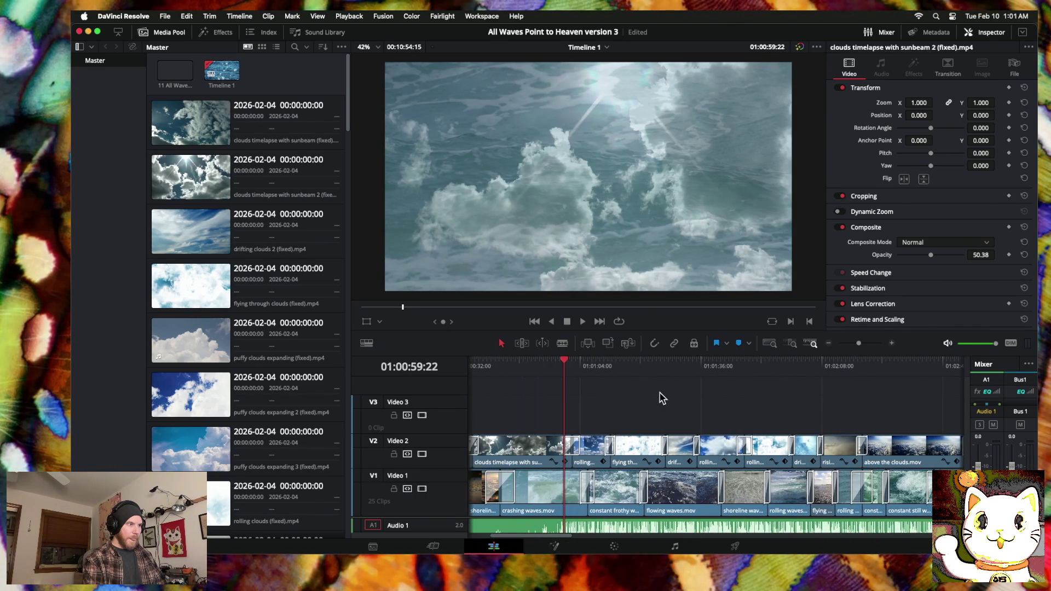
{"action": "mouse_move", "coordinate": [565, 361]}
{"action": "left_mouse_down"}
{"action": "mouse_move", "coordinate": [660, 364]}
{"action": "mouse_move", "coordinate": [613, 367]}
{"action": "mouse_move", "coordinate": [634, 365]}
{"action": "left_mouse_up"}
Step: Place drifting clouds 2 in the Video 2 gap, shifting flying through clouds, and cross-dissolve its cut
{"action": "left_click_drag", "start_coordinate": [683, 449], "coordinate": [623, 417]}
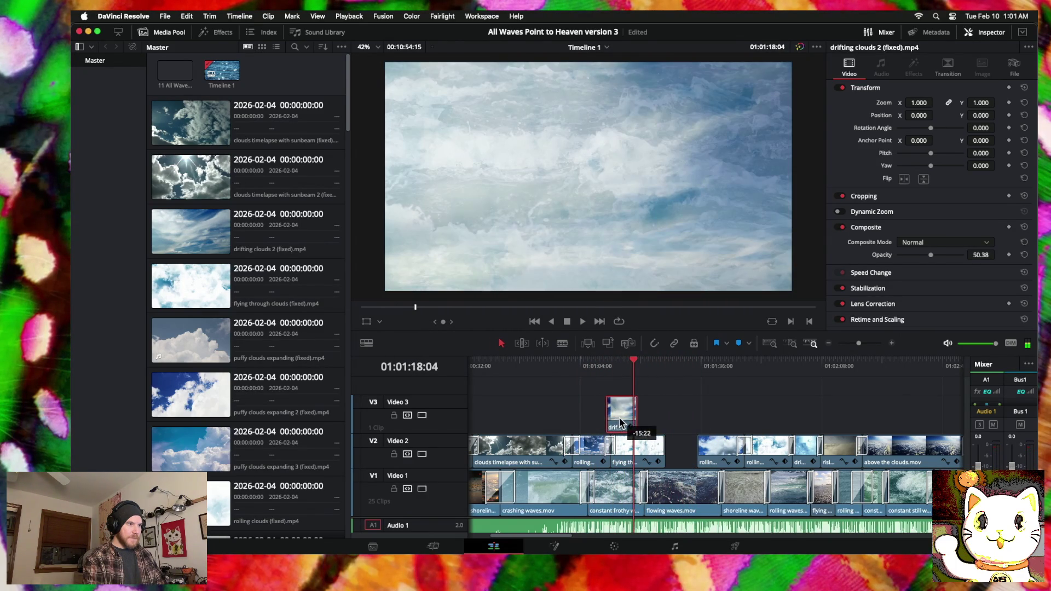
{"action": "mouse_move", "coordinate": [635, 457]}
{"action": "left_mouse_down"}
{"action": "mouse_move", "coordinate": [666, 457]}
{"action": "mouse_move", "coordinate": [629, 449]}
{"action": "left_mouse_up"}
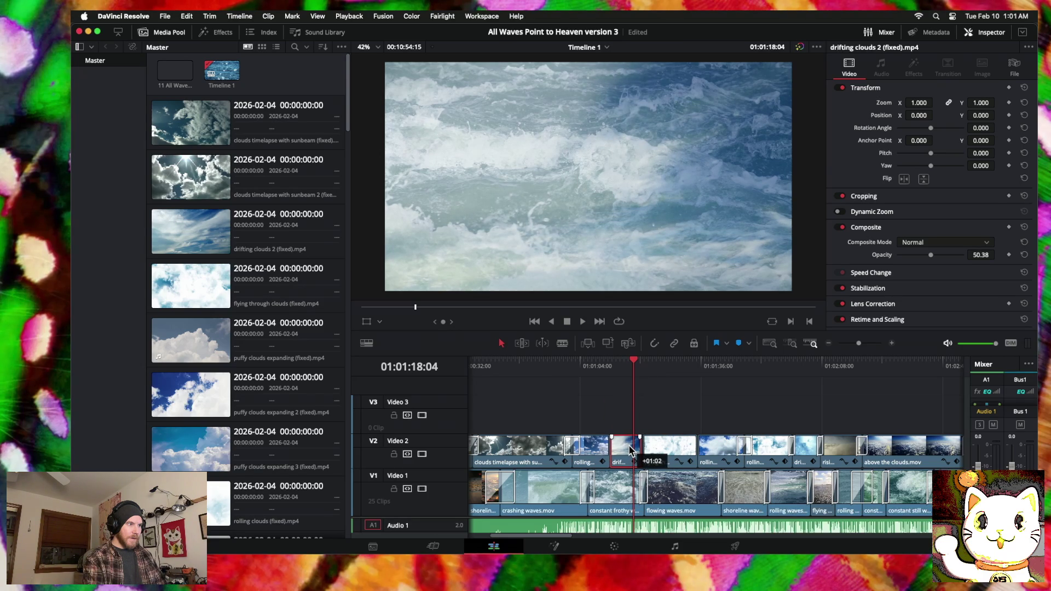
{"action": "right_click", "coordinate": [612, 452]}
{"action": "left_click", "coordinate": [647, 460]}
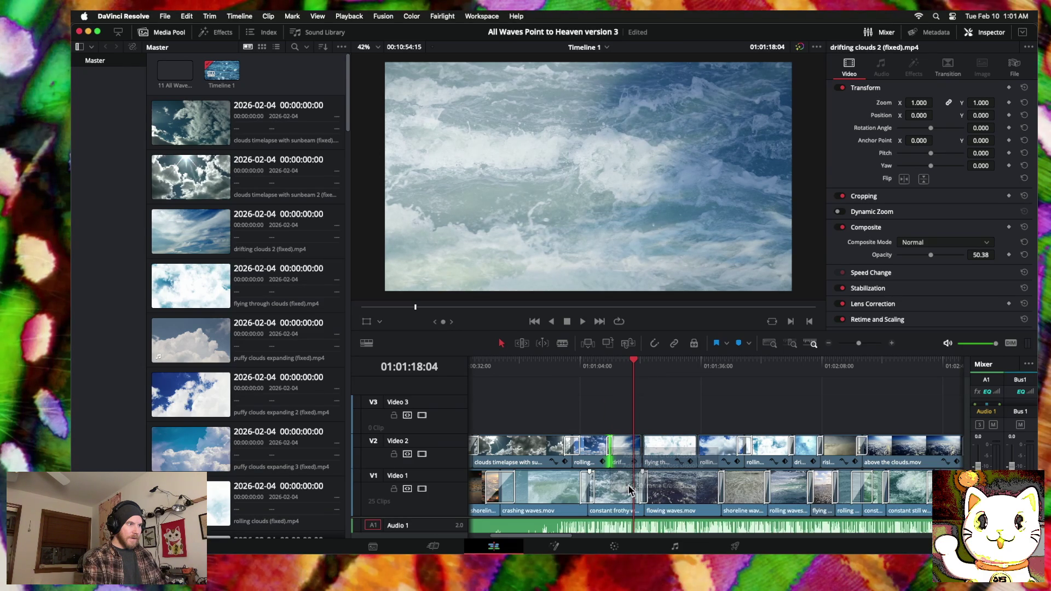
Step: Extend the end of drifting clouds 2 and add a cross dissolve at that Video 2 cut
{"action": "left_click", "coordinate": [891, 344]}
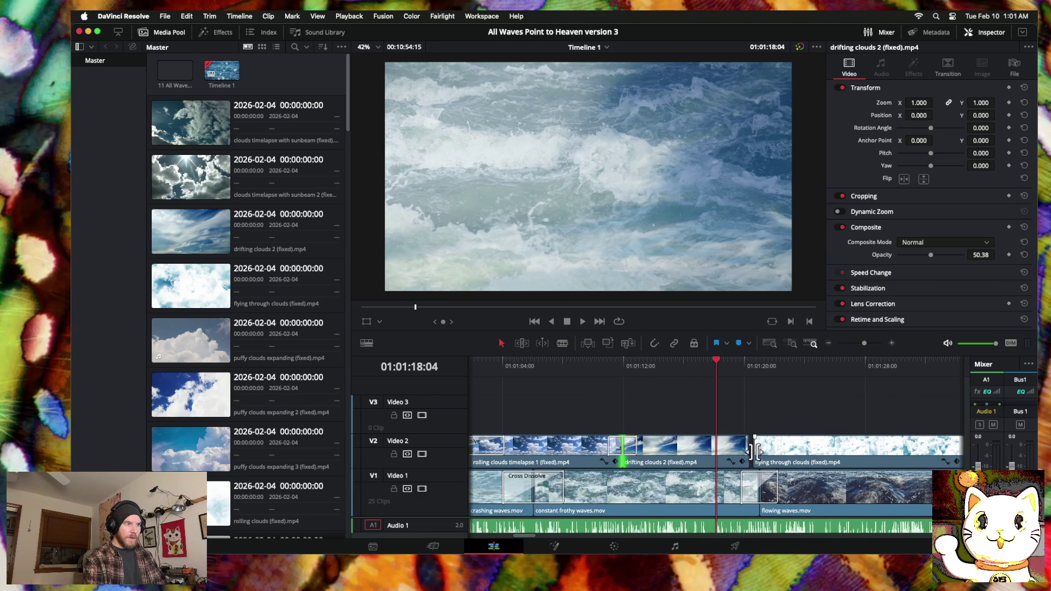
{"action": "mouse_move", "coordinate": [749, 451]}
{"action": "left_mouse_down"}
{"action": "mouse_move", "coordinate": [763, 454]}
{"action": "mouse_move", "coordinate": [728, 462]}
{"action": "mouse_move", "coordinate": [760, 455]}
{"action": "left_mouse_up"}
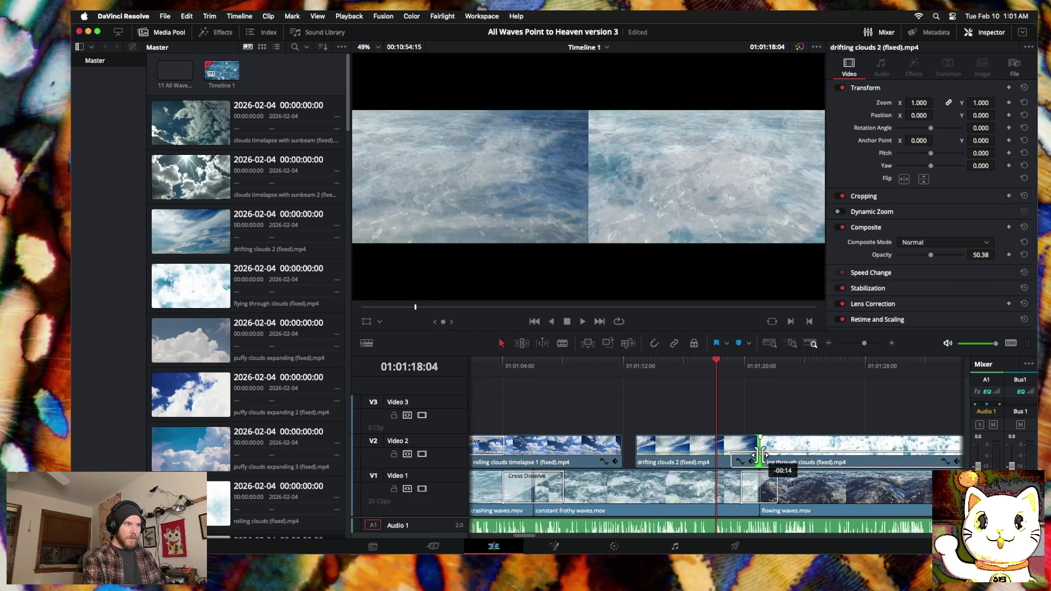
{"action": "right_click", "coordinate": [761, 454]}
{"action": "left_click", "coordinate": [785, 500]}
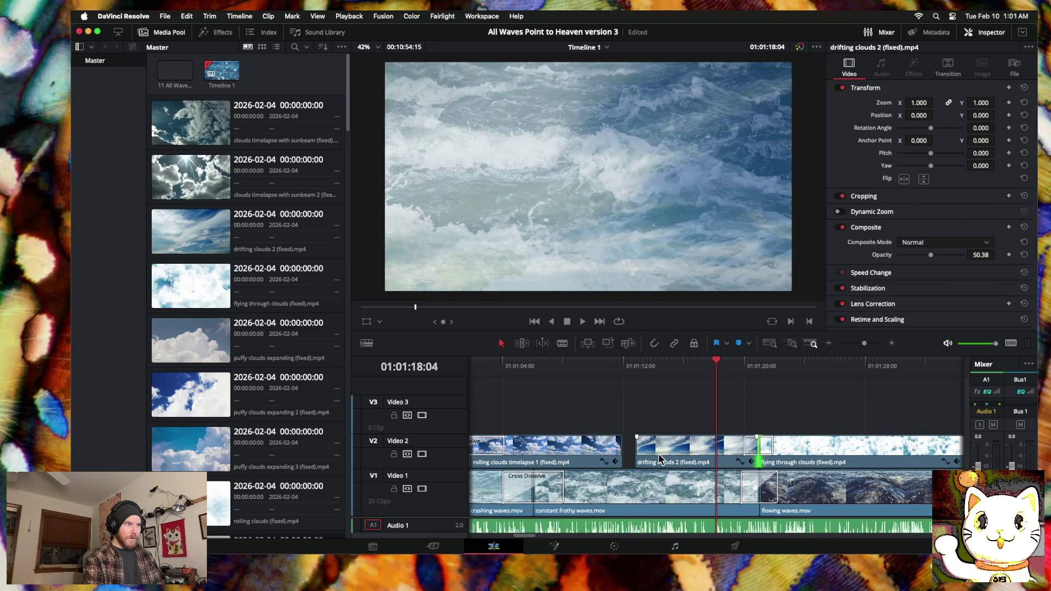
Step: Extend rolling clouds timelapse 1 to meet drifting clouds 2, cross-dissolve the cut, and play it back
{"action": "left_click_drag", "start_coordinate": [627, 452], "coordinate": [635, 450]}
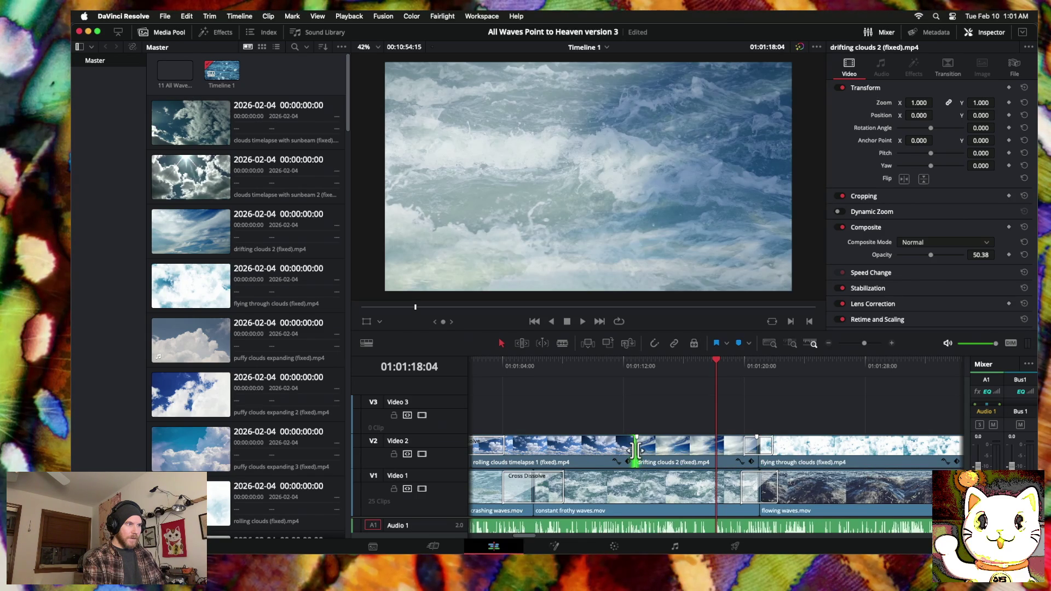
{"action": "right_click", "coordinate": [635, 451]}
{"action": "left_click", "coordinate": [662, 486]}
{"action": "key", "text": "slash"}
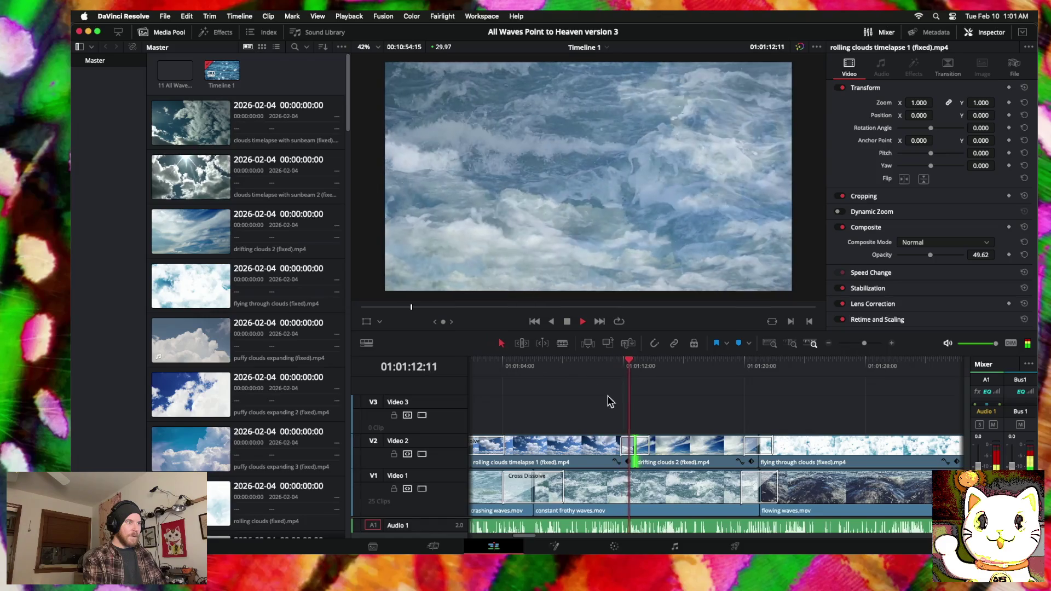
Step: Shift the Video 2 dissolve into drifting clouds 2 28 frames earlier and follow playback into flying through clouds
{"action": "left_click_drag", "start_coordinate": [636, 446], "coordinate": [623, 447]}
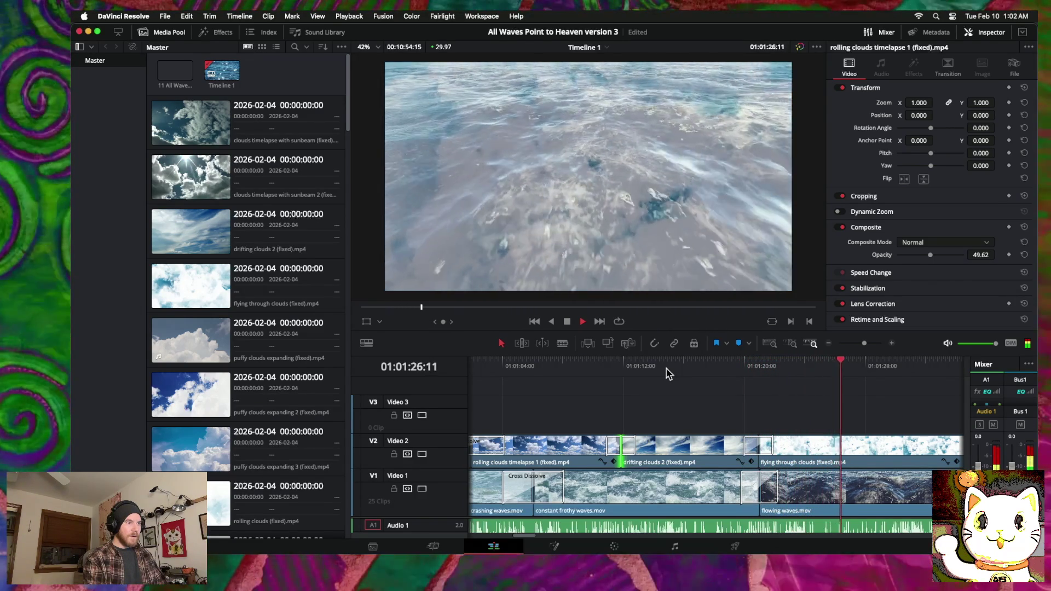
{"action": "scroll", "coordinate": [719, 415], "scroll_direction": "right", "scroll_amount": 3}
{"action": "scroll", "coordinate": [719, 414], "scroll_direction": "right", "scroll_amount": 3}
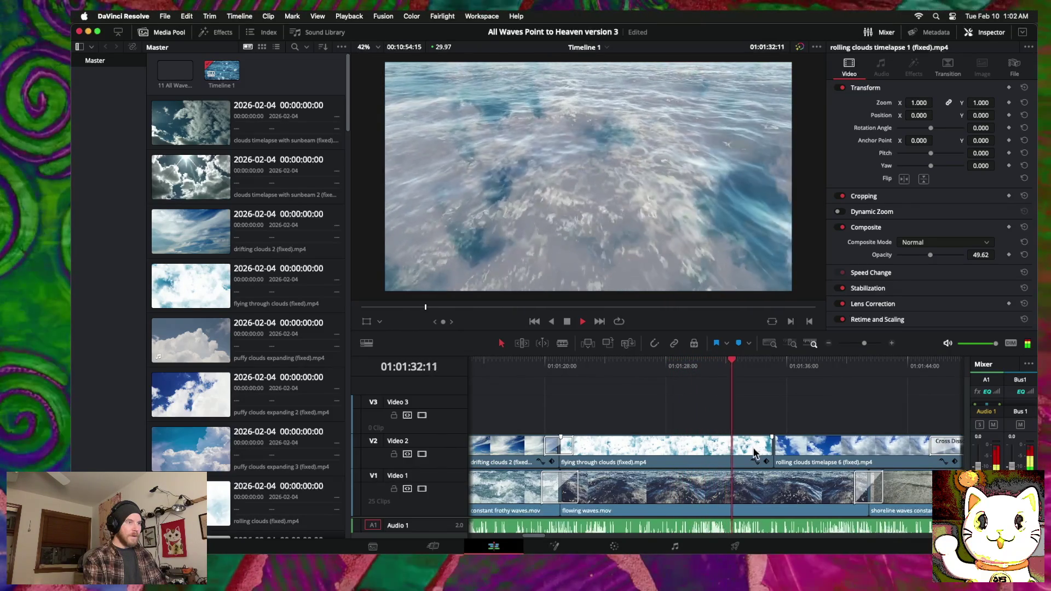
Step: Add a 14-frame cross dissolve after flying through clouds and stretch it to 4.9 seconds
{"action": "right_click", "coordinate": [772, 450]}
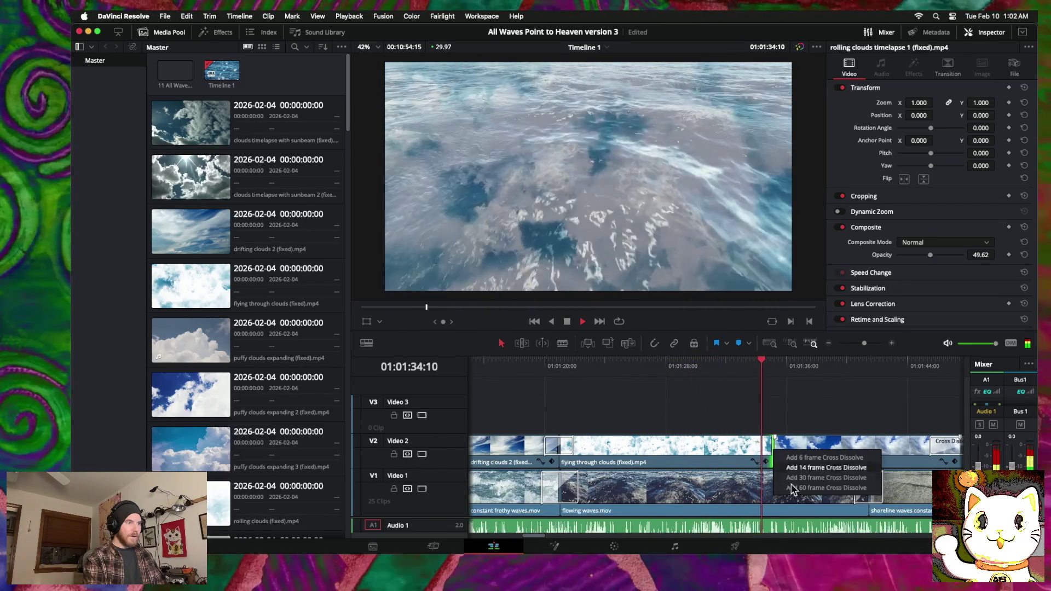
{"action": "left_click", "coordinate": [793, 462]}
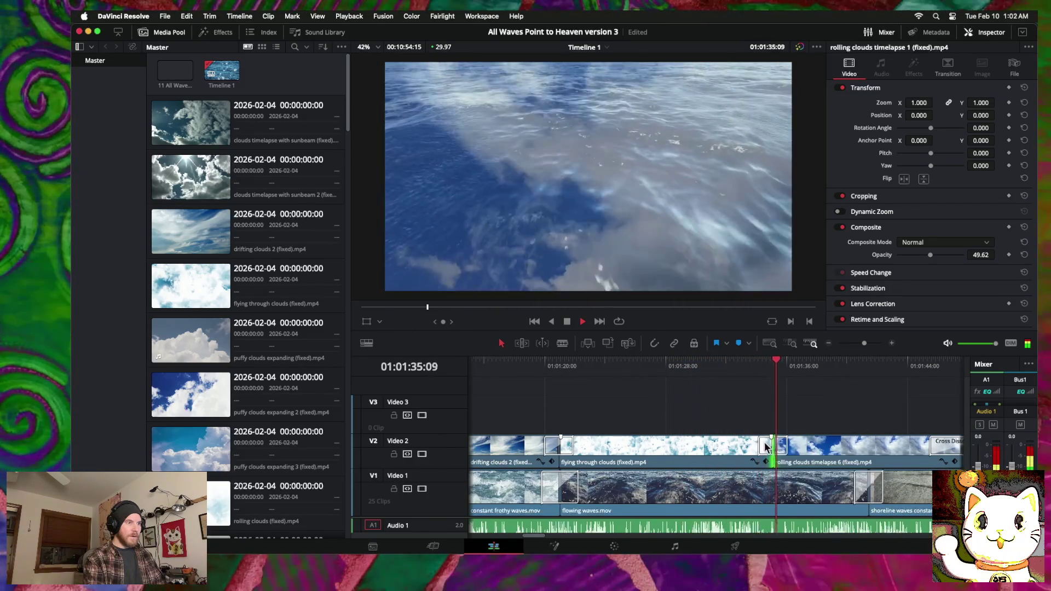
{"action": "left_click_drag", "start_coordinate": [766, 448], "coordinate": [738, 448]}
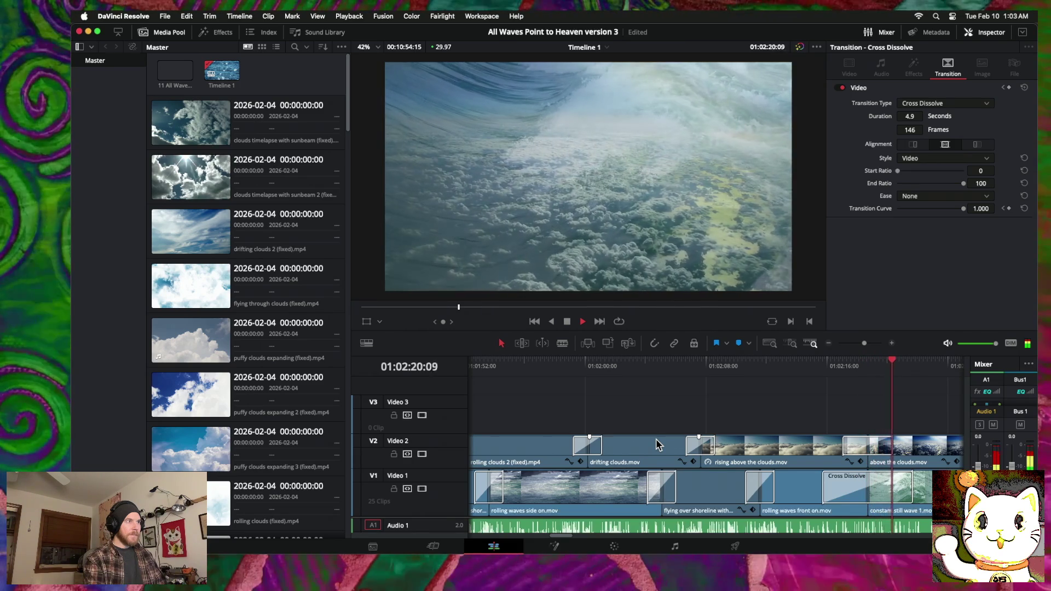
Step: Zoom out, scrub playback to around 01:02–01:03, and select clouds timelapse with sunbeam to view its 7.1-second dissolve
{"action": "left_click", "coordinate": [829, 343]}
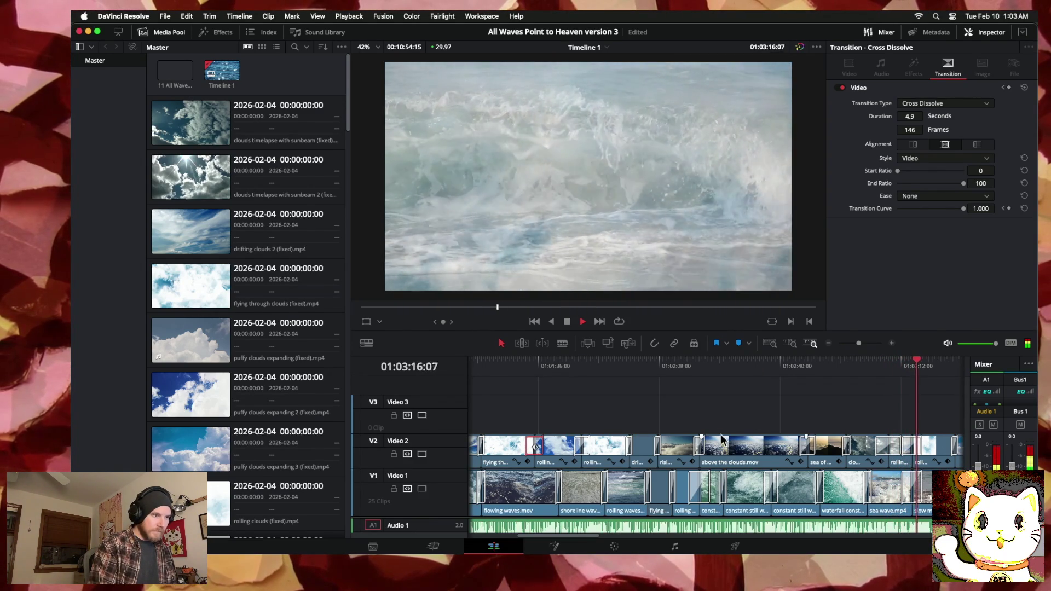
{"action": "left_click_drag", "start_coordinate": [660, 361], "coordinate": [856, 361]}
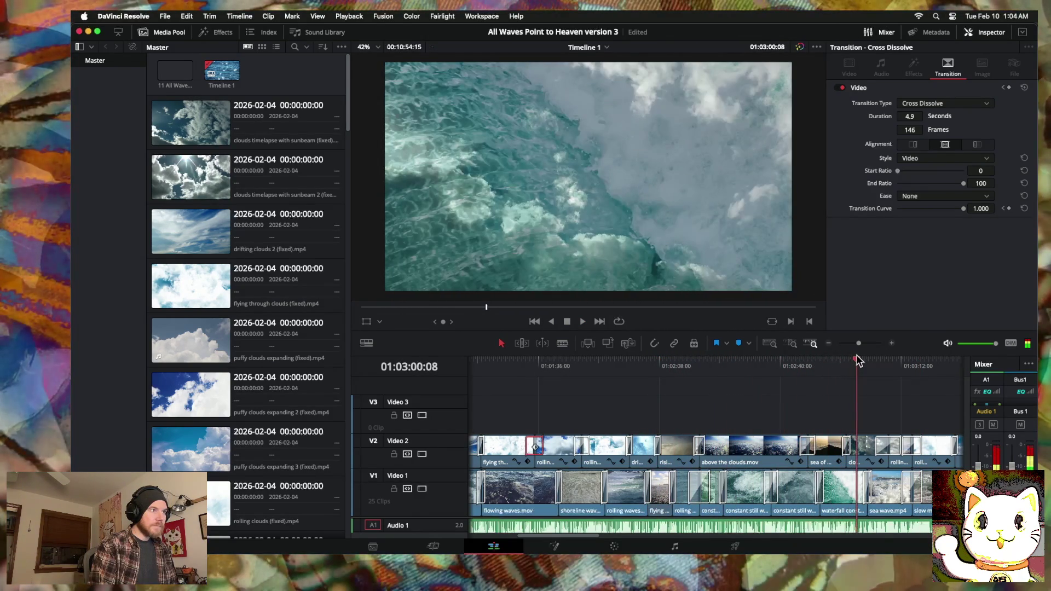
{"action": "scroll", "coordinate": [812, 372], "scroll_direction": "right", "scroll_amount": 5}
{"action": "mouse_move", "coordinate": [705, 361]}
{"action": "left_mouse_down"}
{"action": "mouse_move", "coordinate": [831, 361]}
{"action": "mouse_move", "coordinate": [721, 362]}
{"action": "left_mouse_up"}
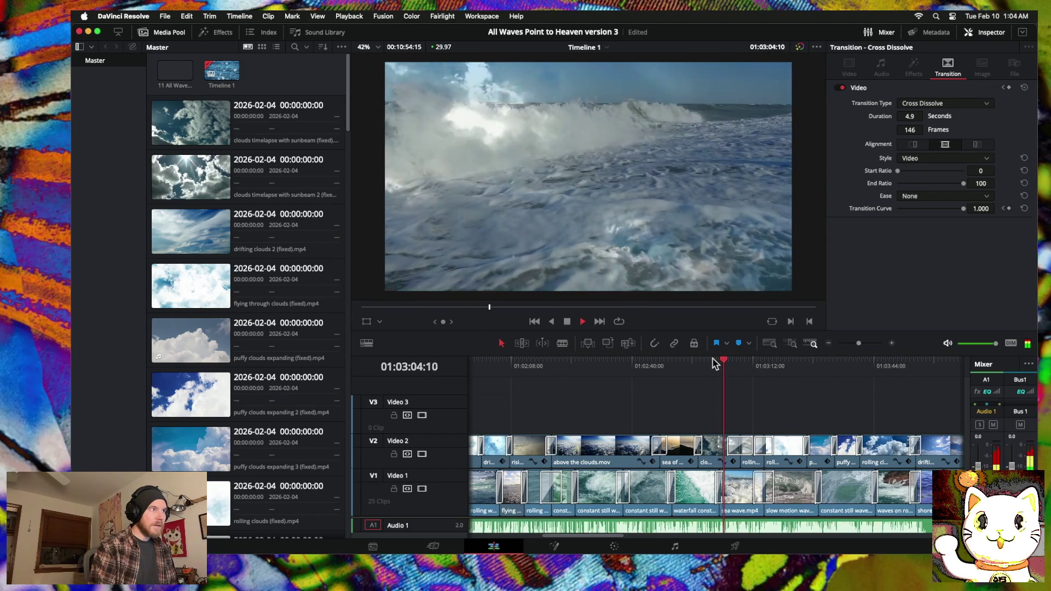
{"action": "left_click", "coordinate": [720, 449]}
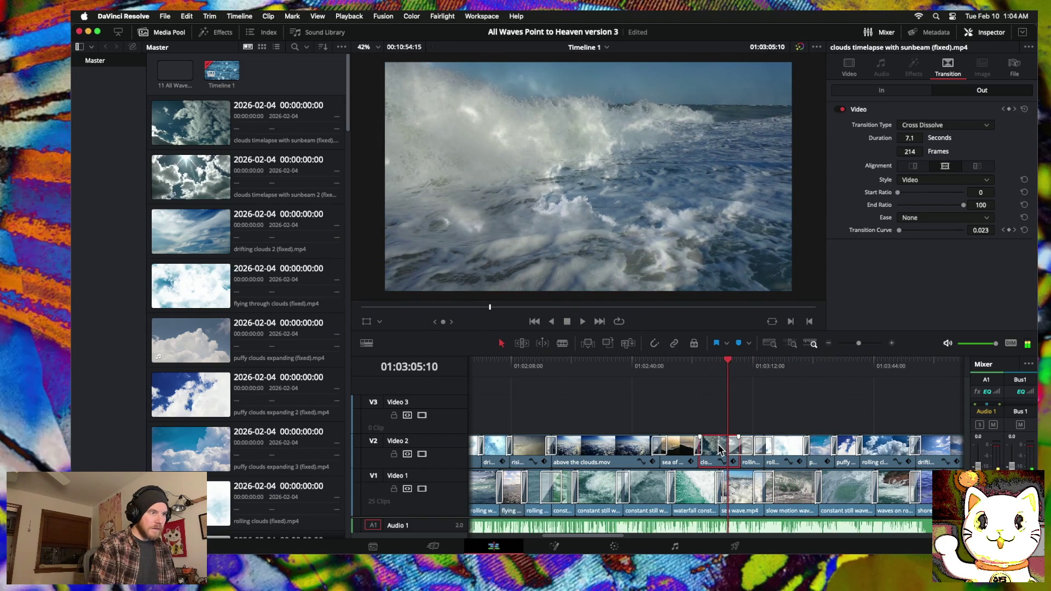
Step: Show the clouds timelapse clip's transform and 50.38 opacity, then replay from about 01:02:53 to the end
{"action": "left_click", "coordinate": [849, 69]}
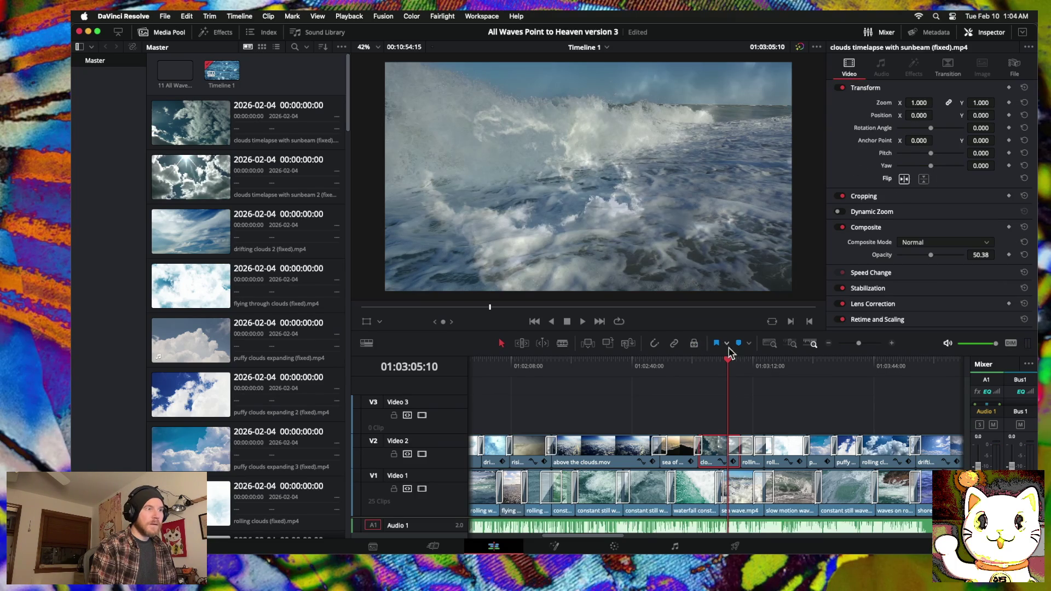
{"action": "left_click_drag", "start_coordinate": [728, 359], "coordinate": [683, 370]}
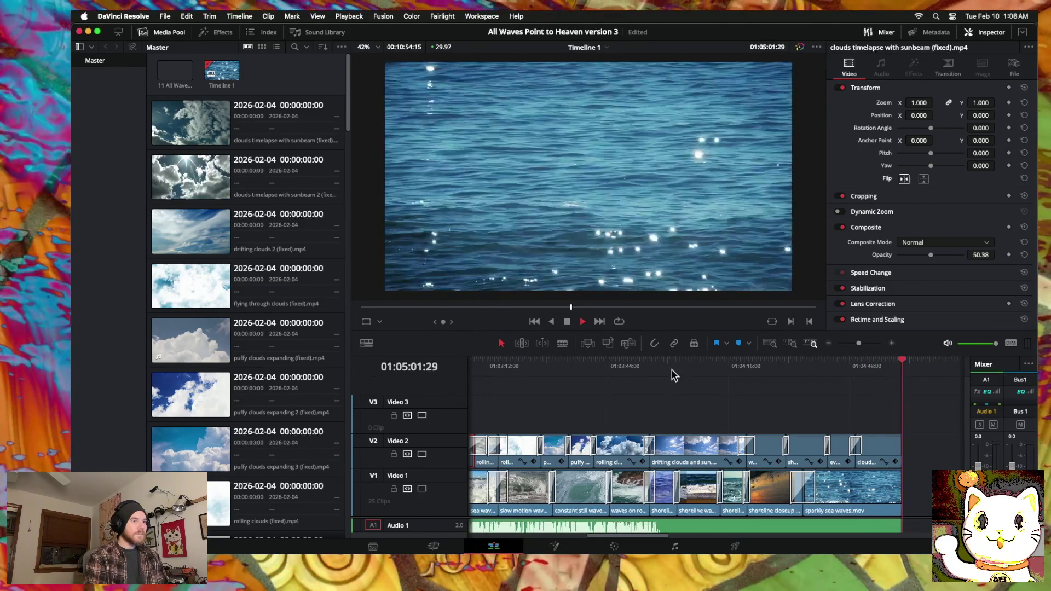
Step: Zoom the timeline out fully and replay the montage's opening from the first frame
{"action": "left_click", "coordinate": [829, 343]}
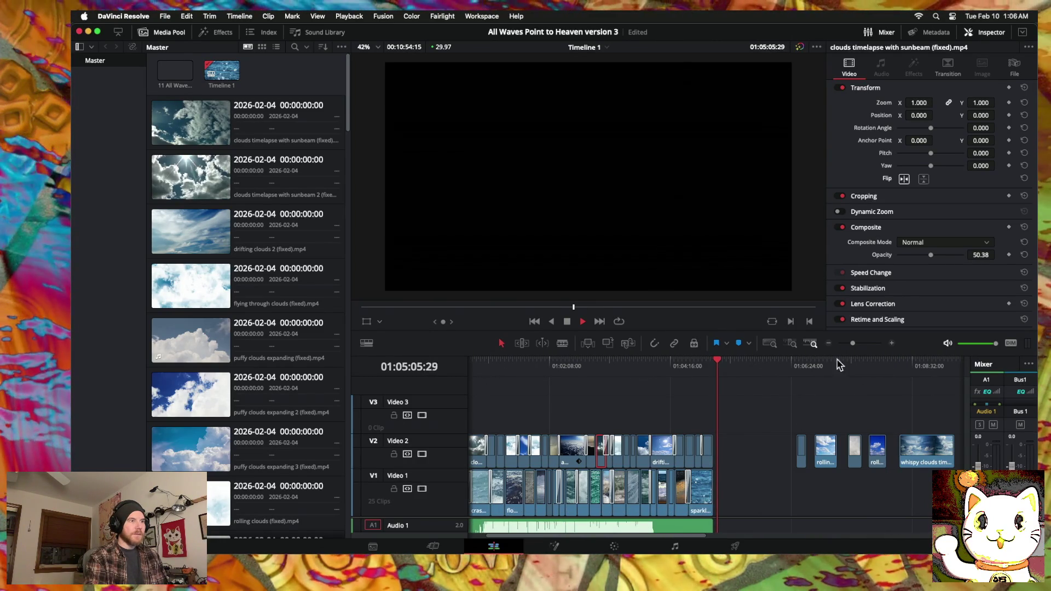
{"action": "left_click", "coordinate": [829, 343]}
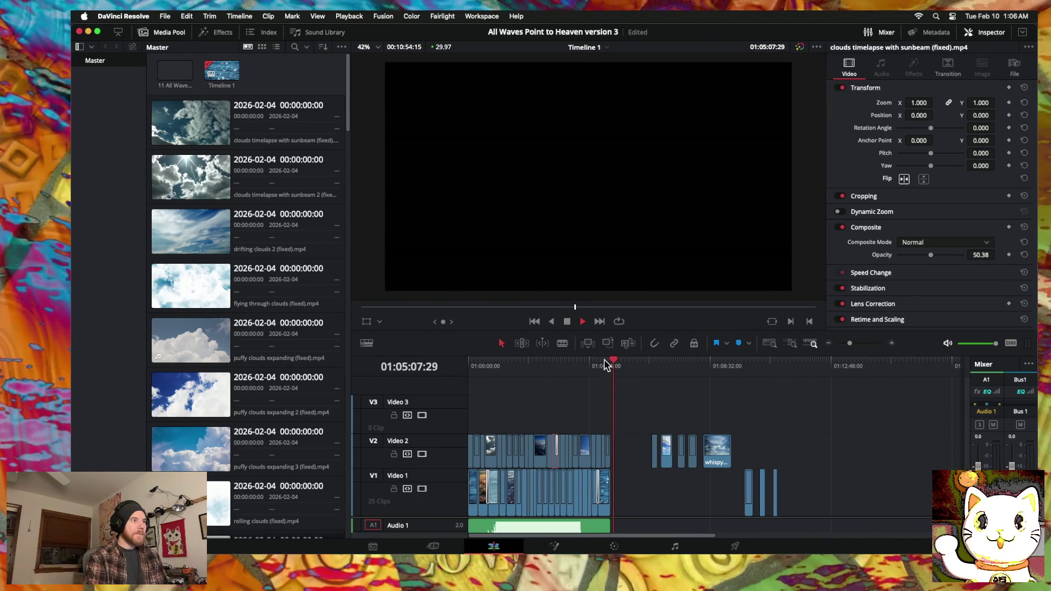
{"action": "key", "text": "Home"}
{"action": "key", "text": "space"}
{"action": "key", "text": "Home"}
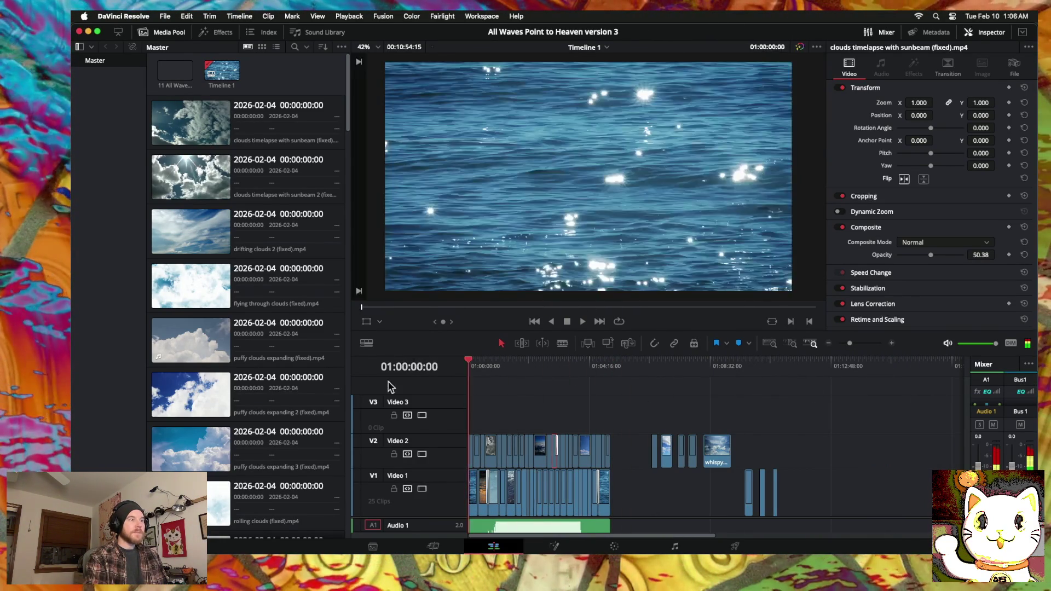
{"action": "key", "text": "space"}
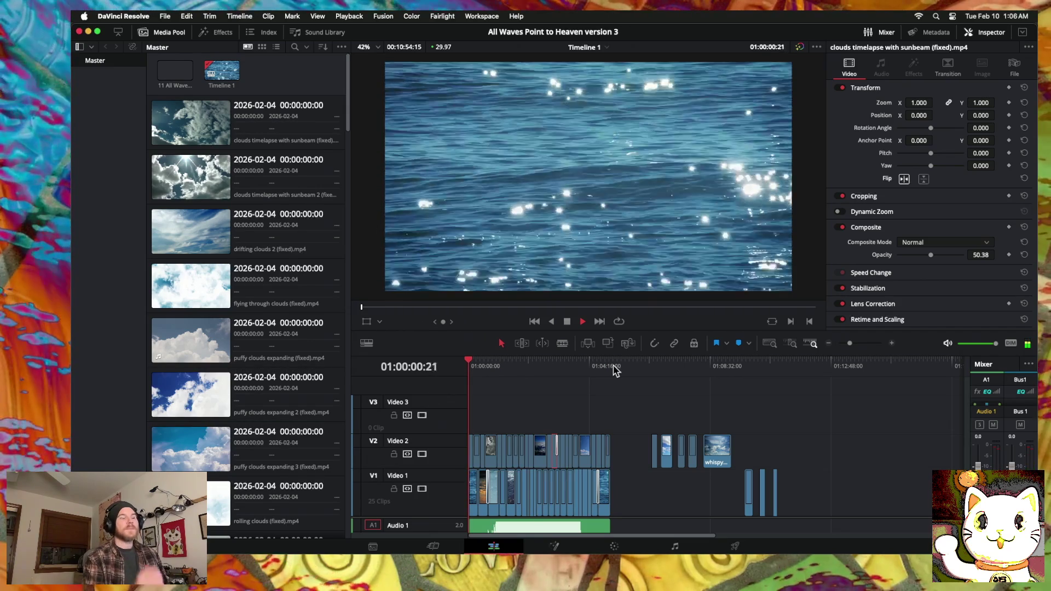
{"action": "key", "text": "space"}
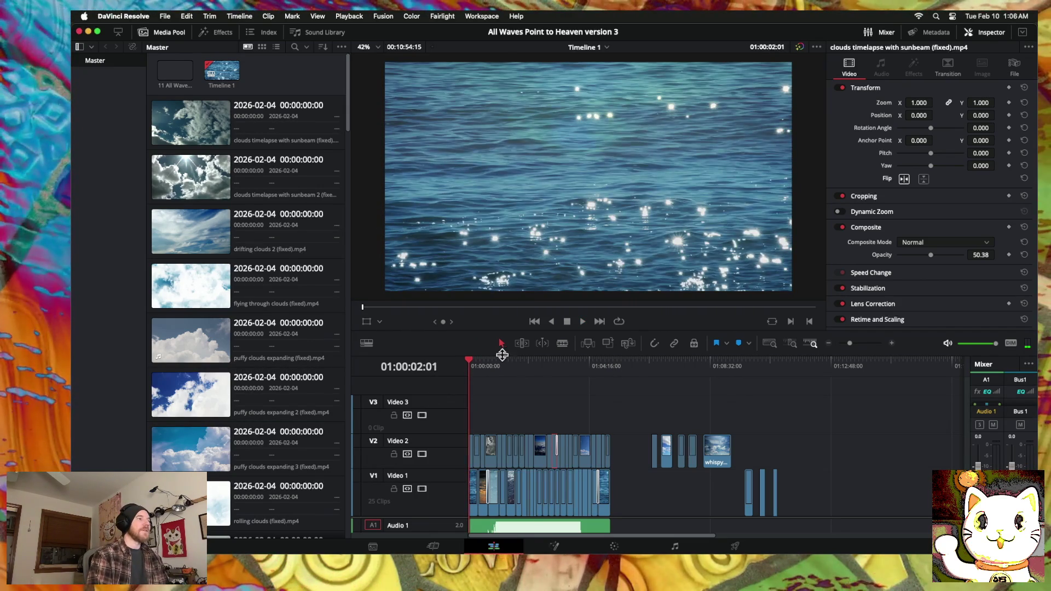
{"action": "left_click", "coordinate": [468, 361]}
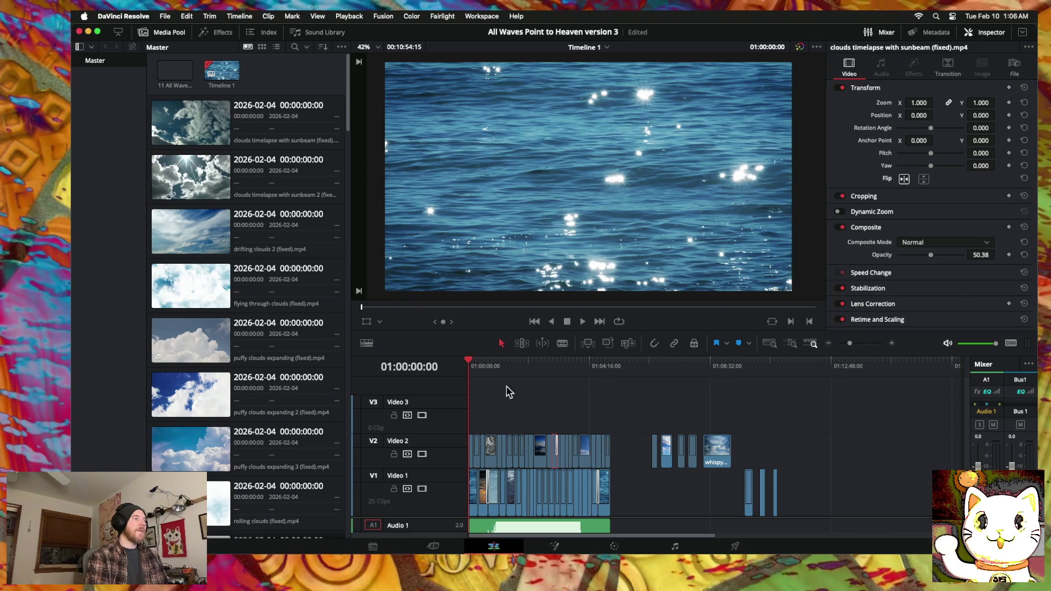
Step: Save the project from the File menu
{"action": "left_click", "coordinate": [287, 176]}
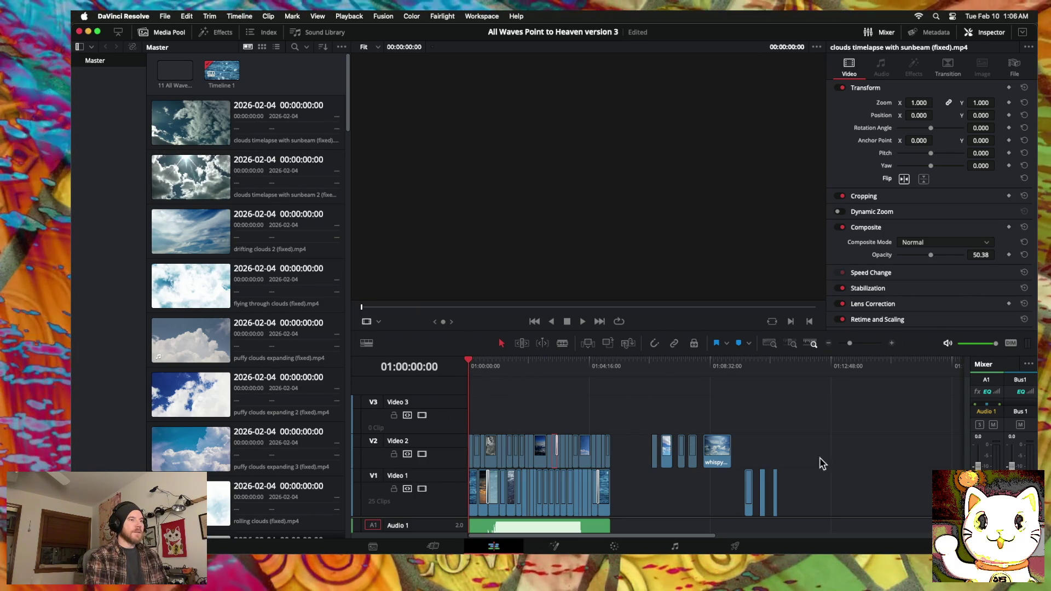
{"action": "left_click", "coordinate": [124, 16]}
{"action": "mouse_move", "coordinate": [165, 16]}
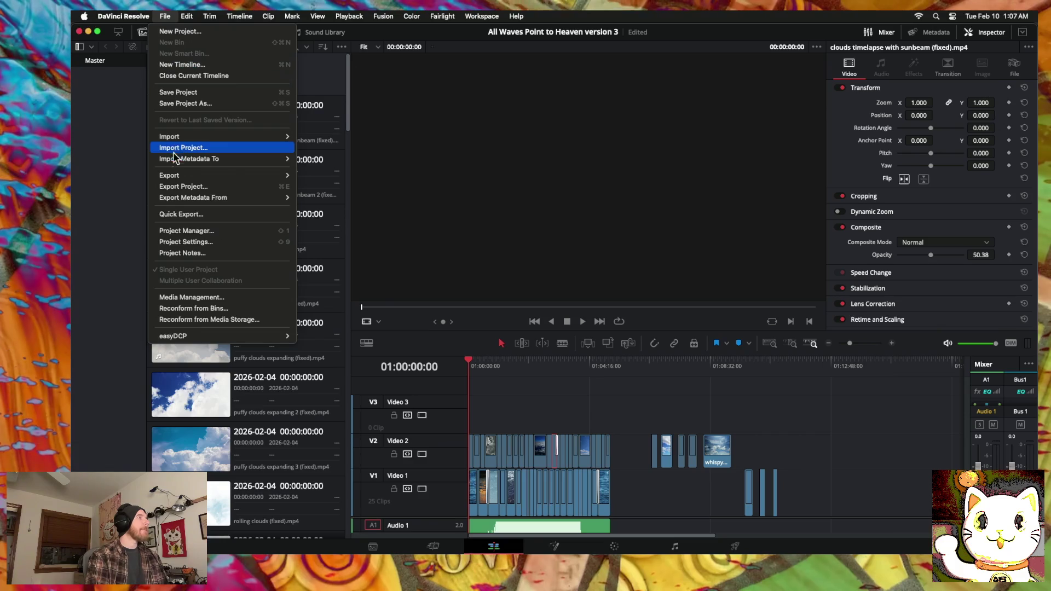
{"action": "left_click", "coordinate": [174, 92]}
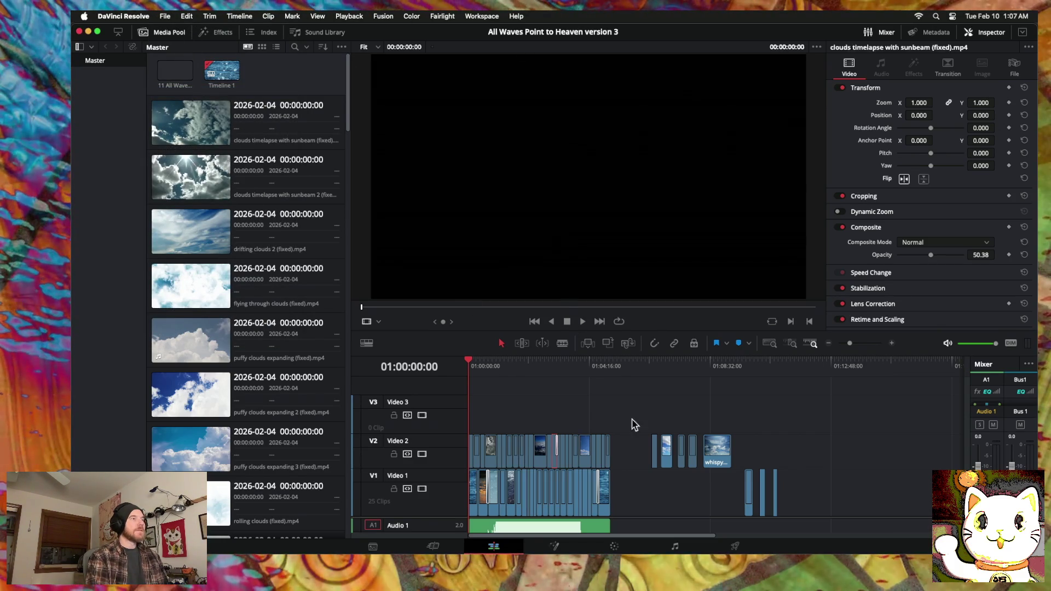
Step: Delete the stray clips past the montage's end and bring up the Deliver page
{"action": "left_click_drag", "start_coordinate": [830, 451], "coordinate": [643, 502]}
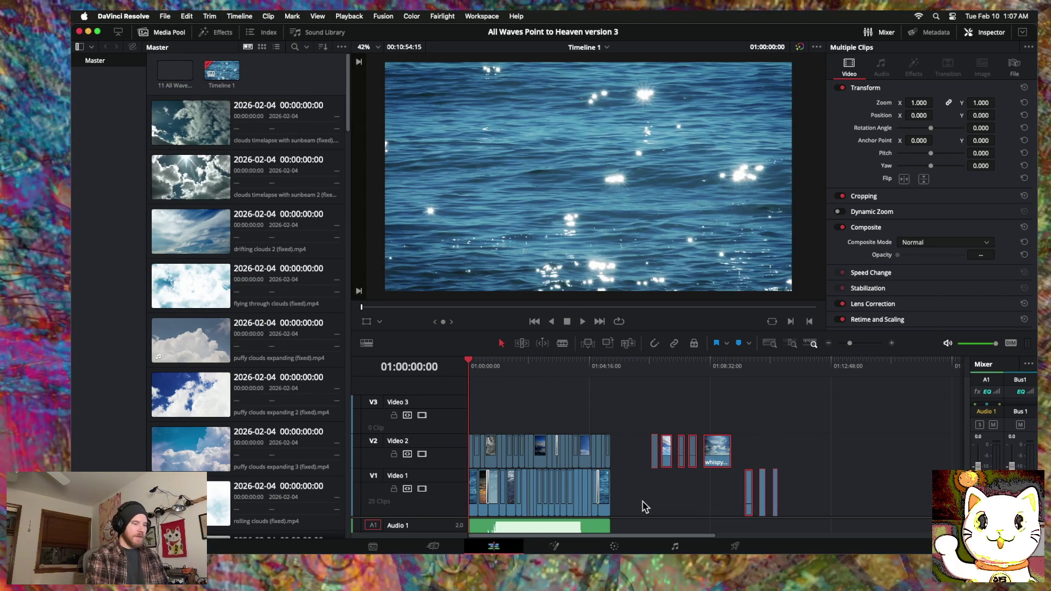
{"action": "key", "text": "BackSpace"}
{"action": "left_click", "coordinate": [735, 546]}
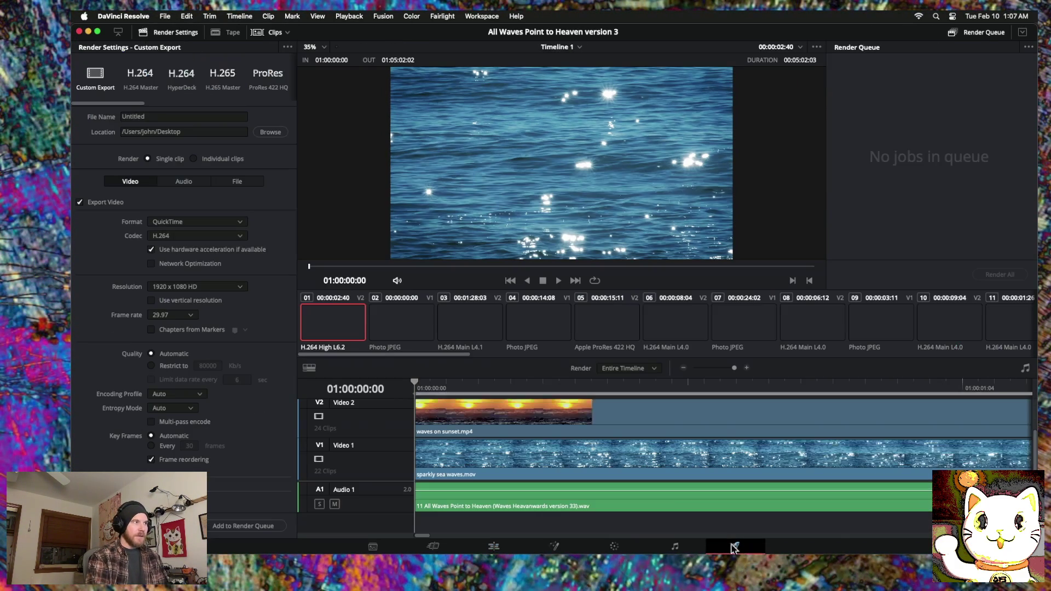
Step: Name the output 'All Waves Point to Heaven version 3', queue it and render
{"action": "left_click_drag", "start_coordinate": [155, 116], "coordinate": [111, 117]}
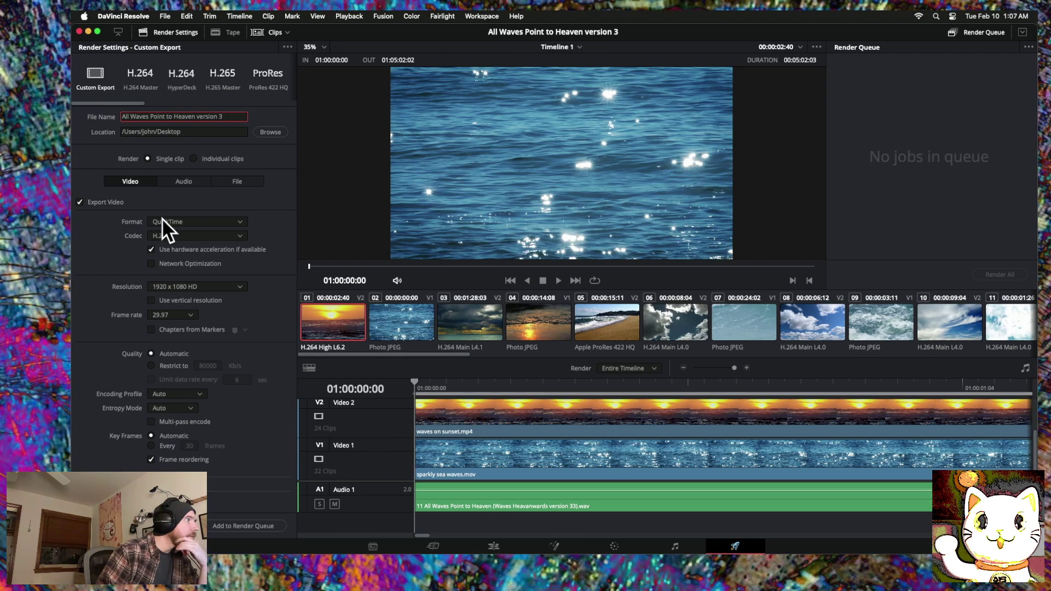
{"action": "left_click", "coordinate": [243, 526]}
{"action": "left_click", "coordinate": [1007, 278]}
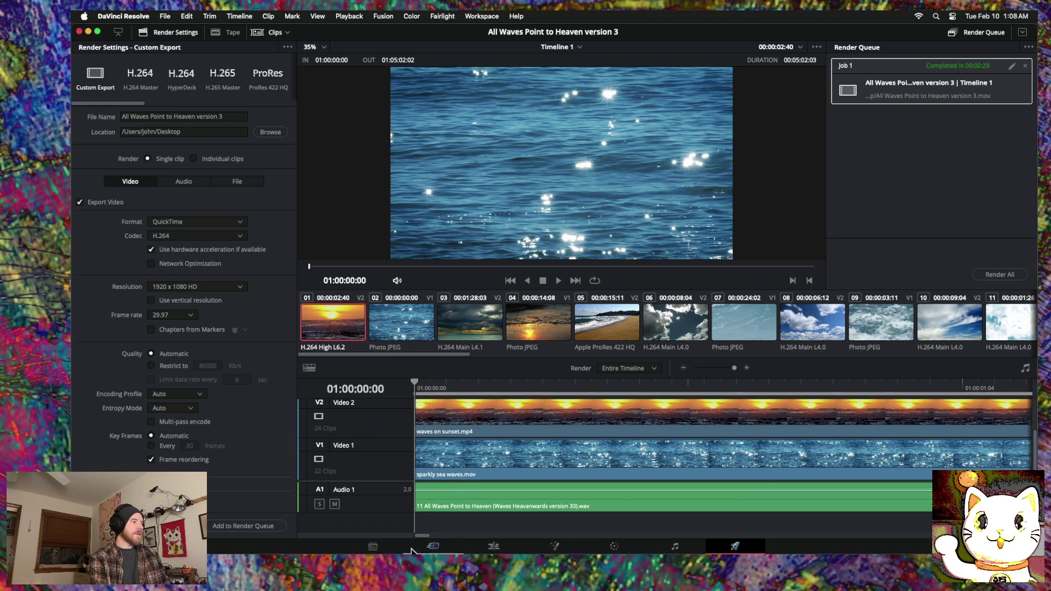
Step: Return to the Edit page and clear the timeline clip selection
{"action": "left_click", "coordinate": [493, 547]}
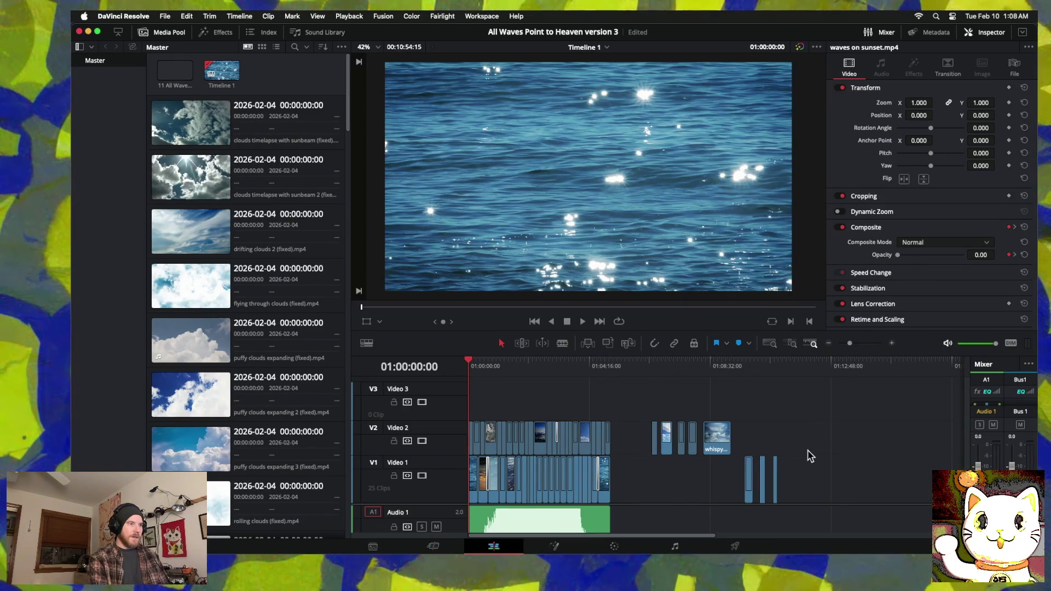
{"action": "left_click_drag", "start_coordinate": [811, 438], "coordinate": [667, 491]}
{"action": "left_click", "coordinate": [669, 488]}
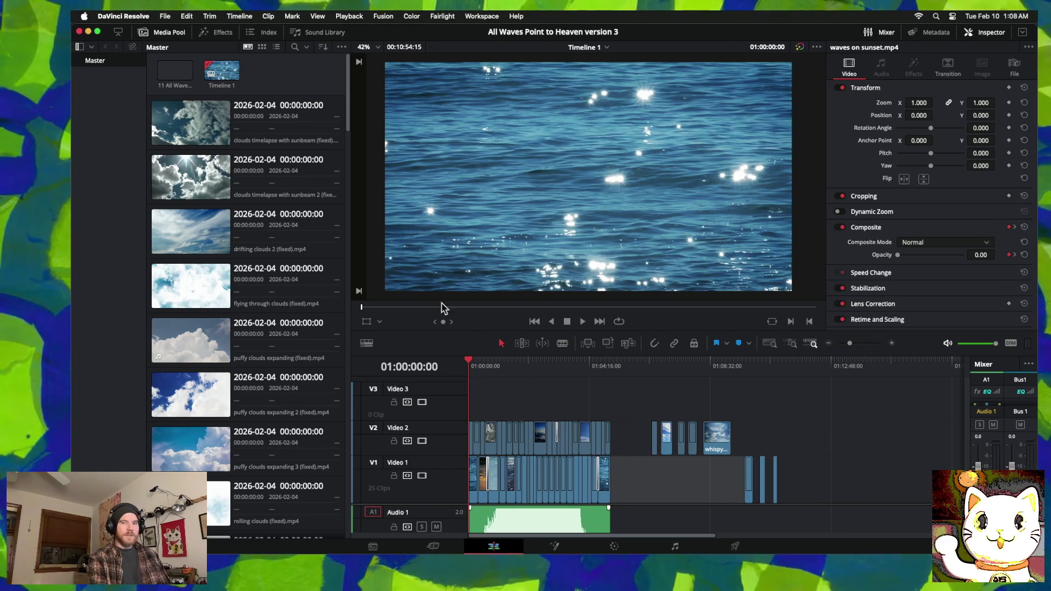
Step: Hide Resolve and move the rendered movie into the All Waves Point to Heaven Video folder
{"action": "key", "text": "q"}
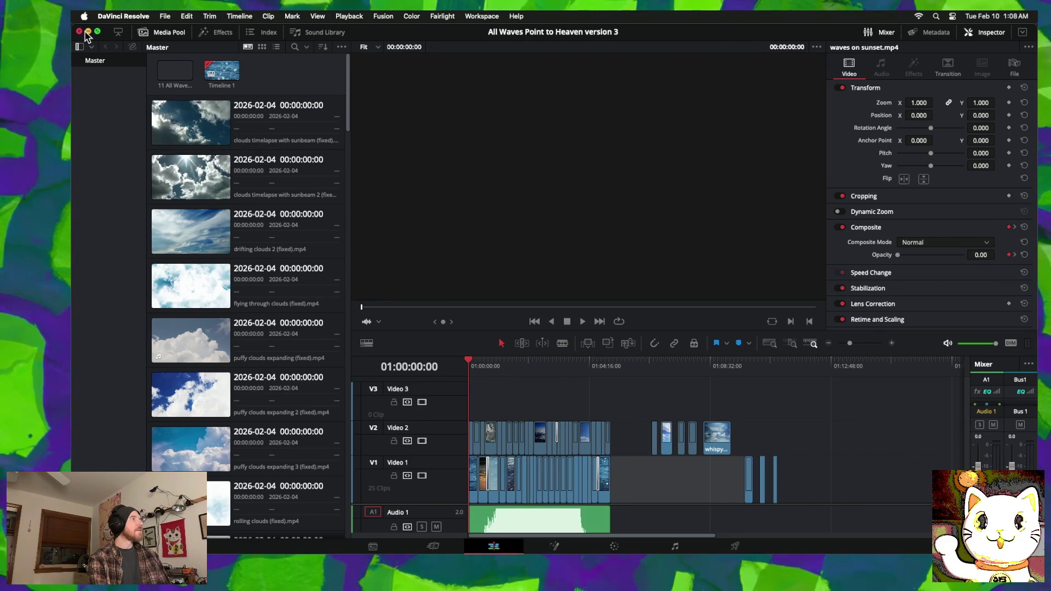
{"action": "left_click", "coordinate": [88, 31]}
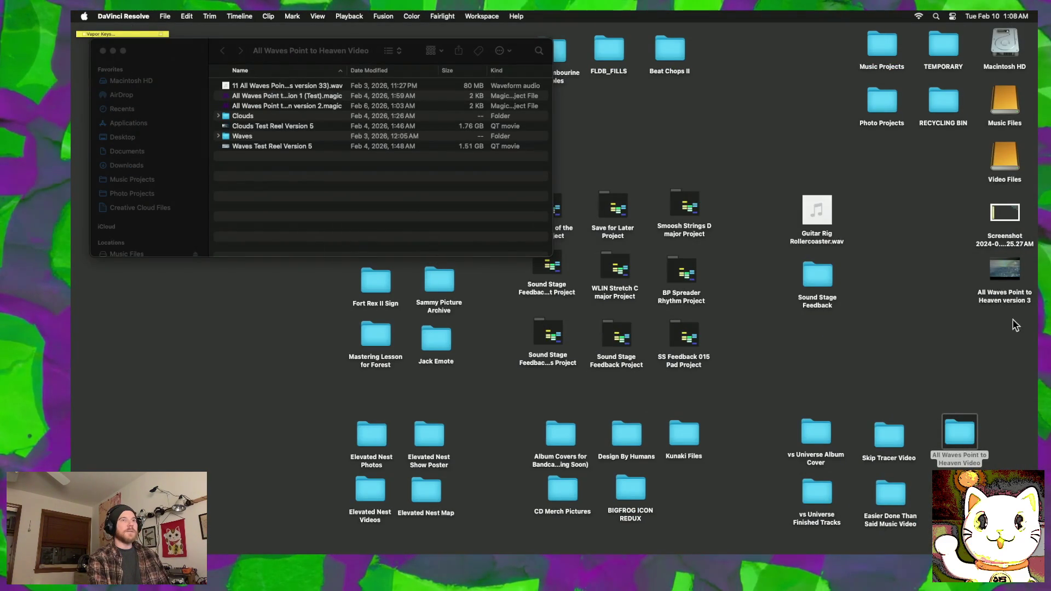
{"action": "left_click_drag", "start_coordinate": [958, 439], "coordinate": [960, 441]}
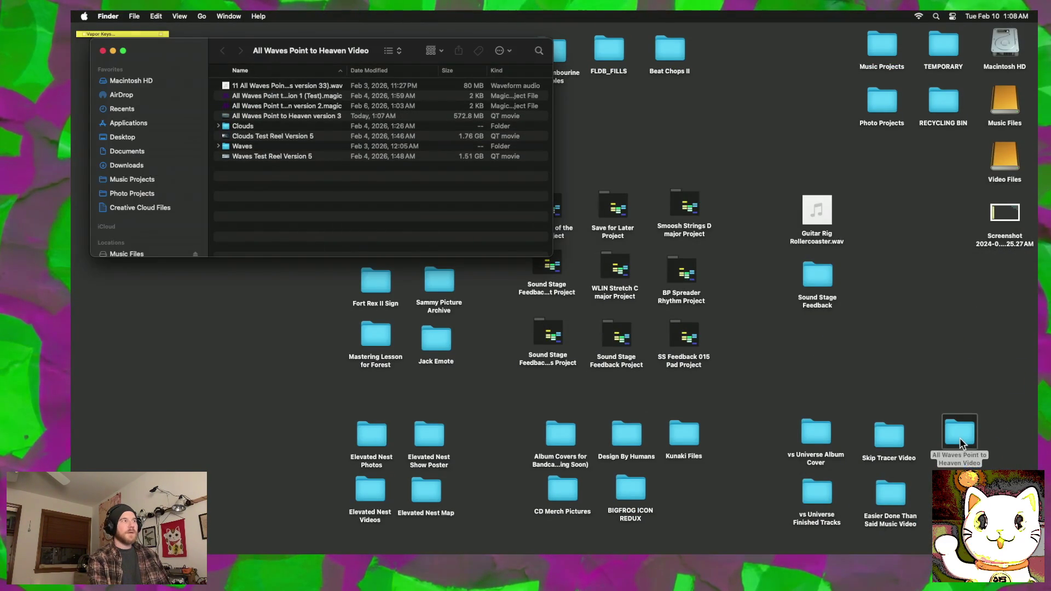
Step: Open the version 3 movie in VLC via Open With
{"action": "left_click", "coordinate": [299, 122]}
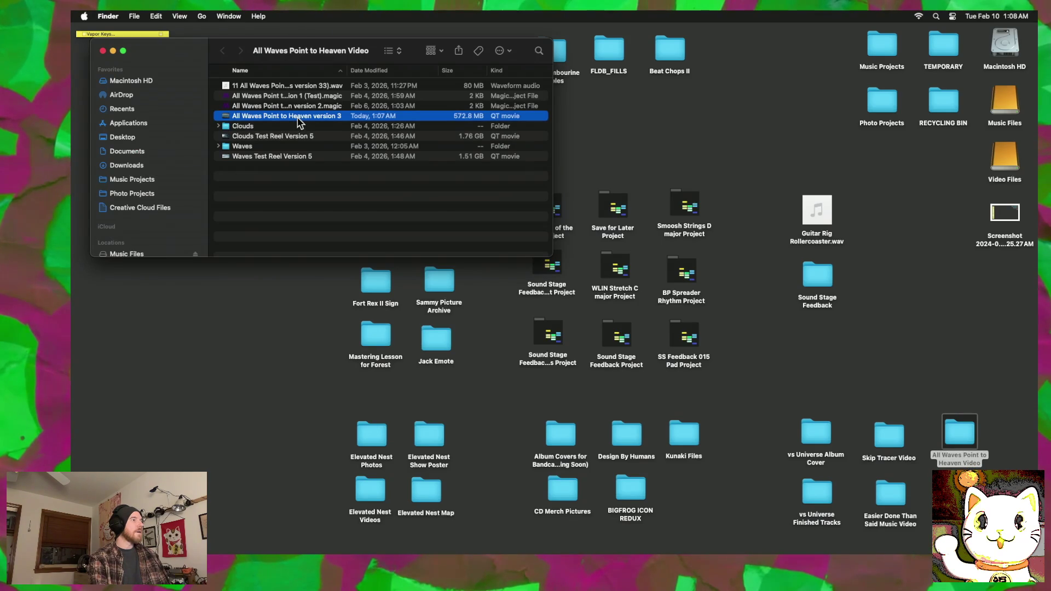
{"action": "right_click", "coordinate": [223, 119]}
{"action": "mouse_move", "coordinate": [246, 137]}
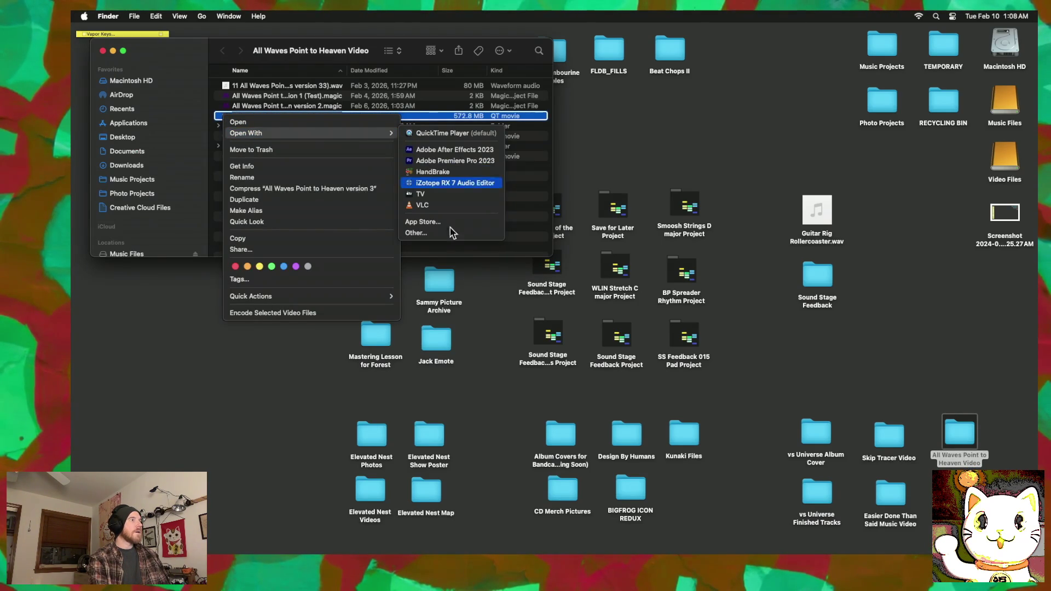
{"action": "left_click", "coordinate": [436, 207]}
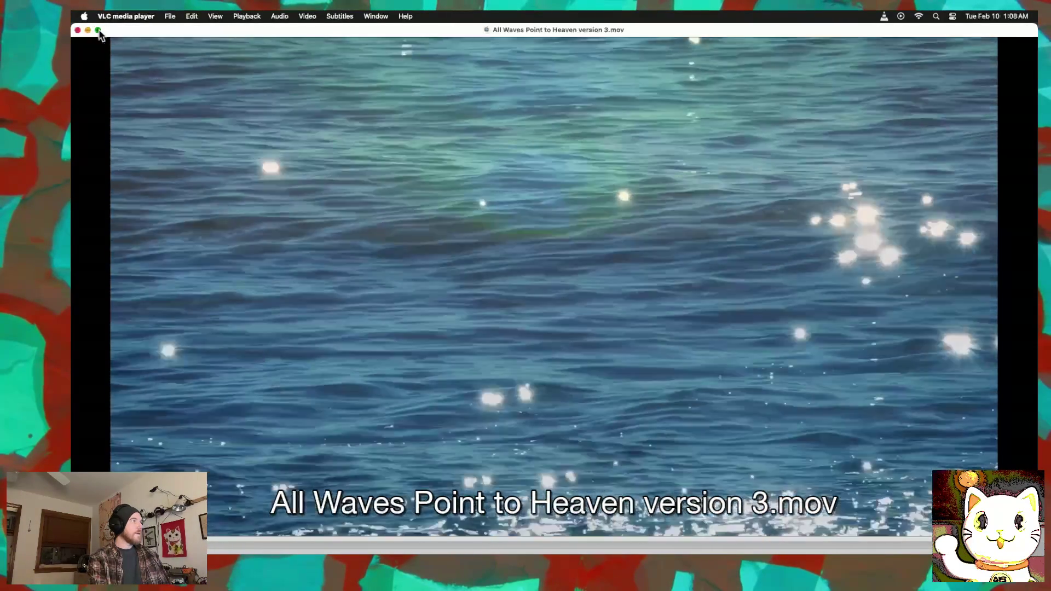
Step: Play the version 3 movie full screen in VLC from the beginning
{"action": "left_click", "coordinate": [99, 30]}
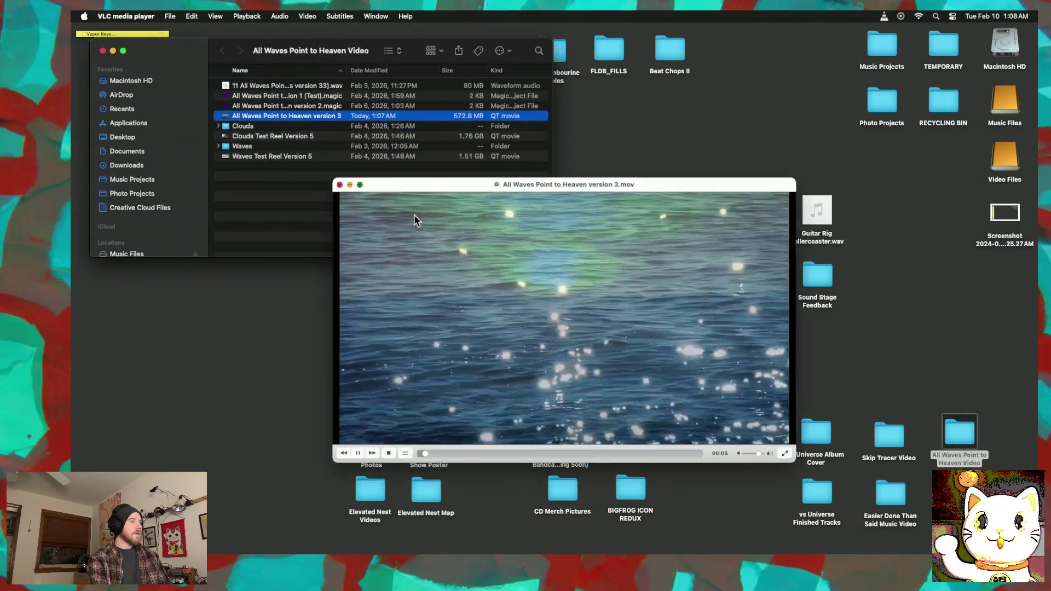
{"action": "left_click", "coordinate": [414, 215]}
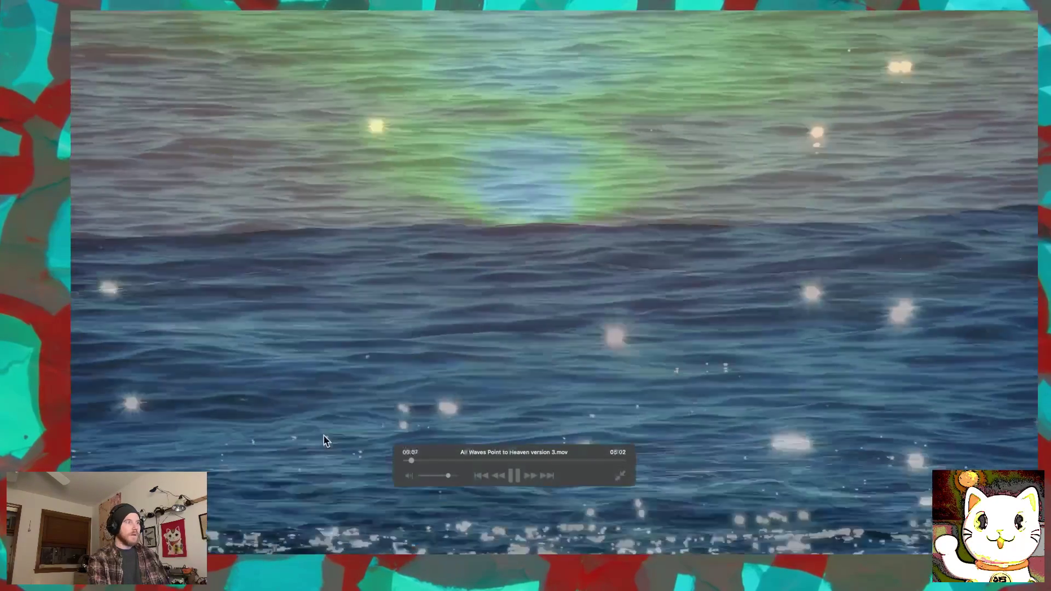
{"action": "key", "text": "Home"}
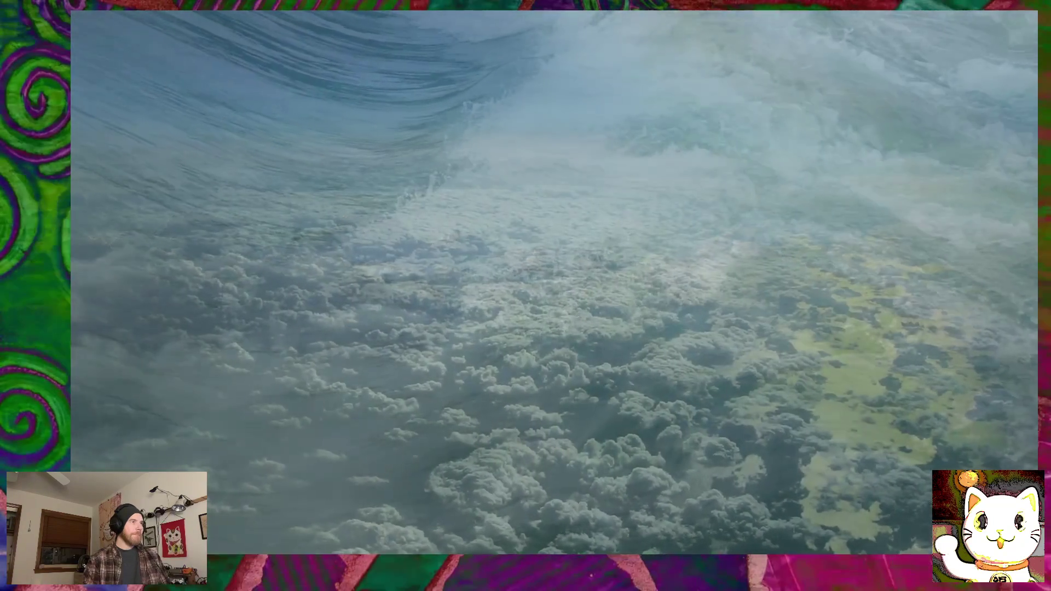
Step: Pause playback, exit full screen, quit VLC and bring DaVinci Resolve back
{"action": "key", "text": "space"}
{"action": "key", "text": "Escape"}
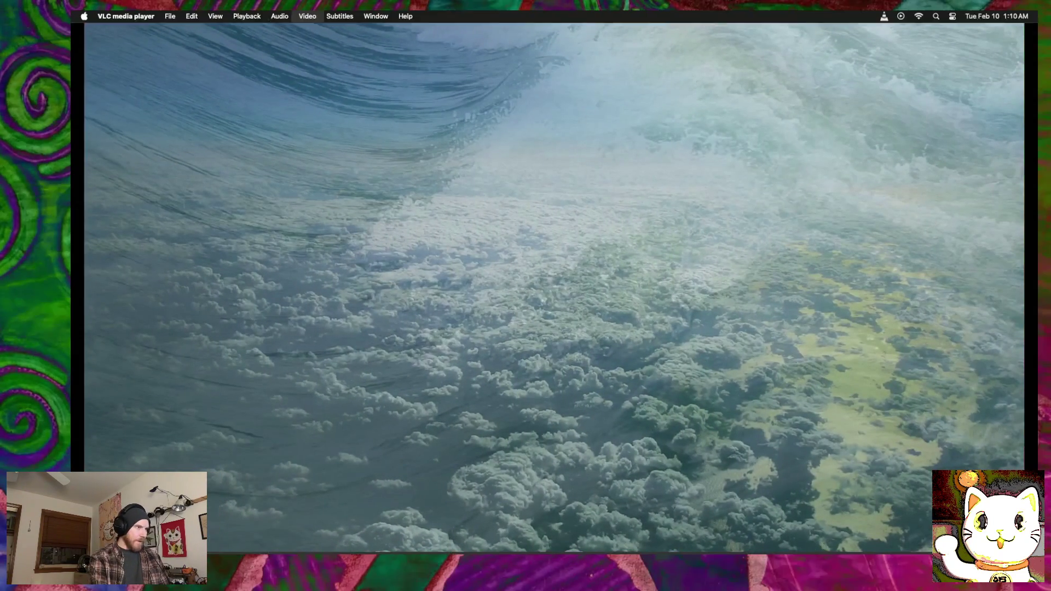
{"action": "left_click", "coordinate": [152, 15]}
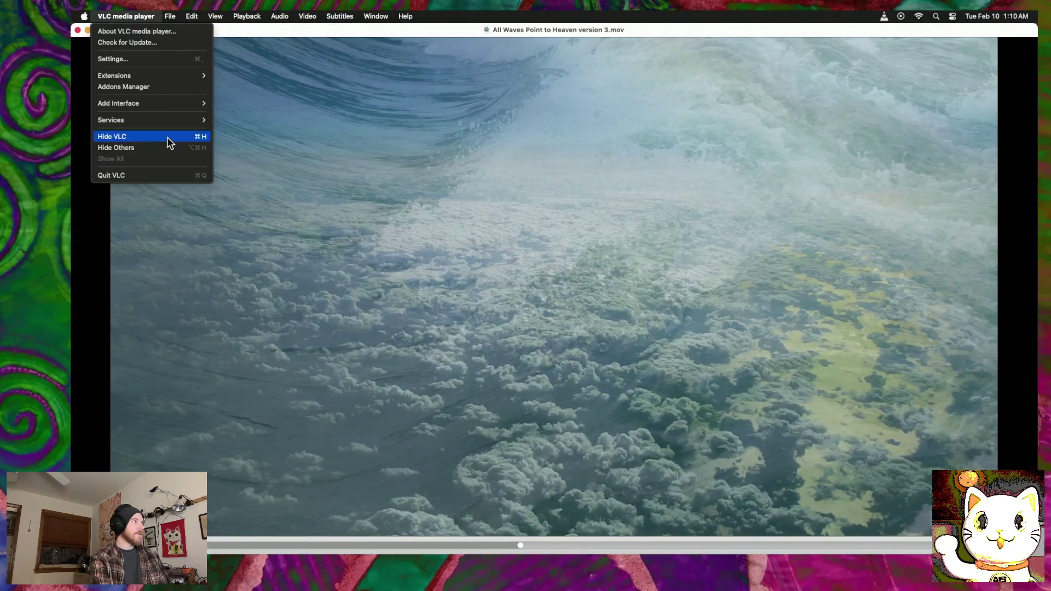
{"action": "left_click", "coordinate": [163, 173]}
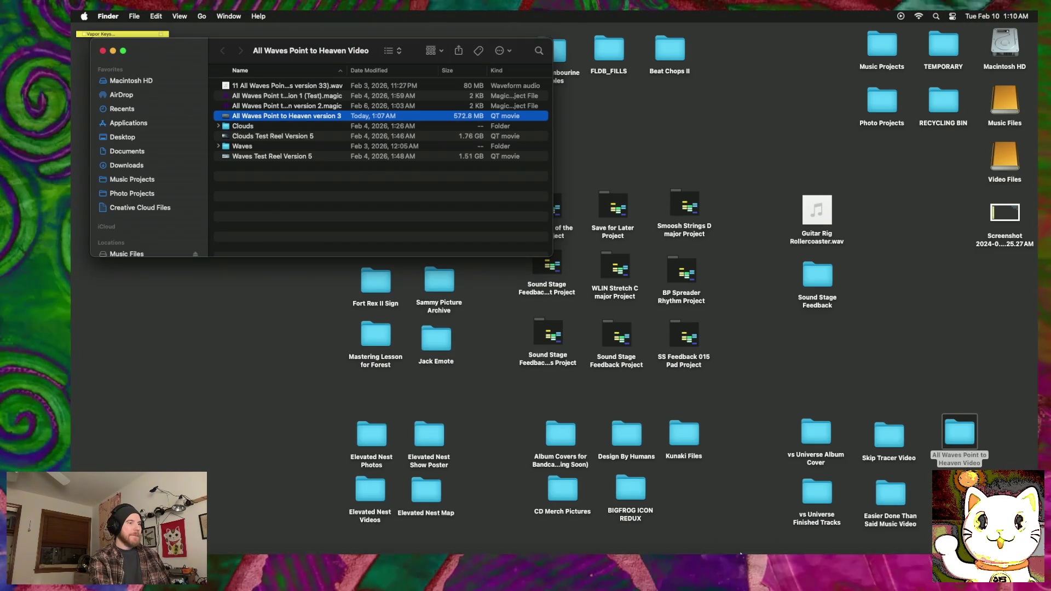
{"action": "mouse_move", "coordinate": [831, 542]}
{"action": "left_click", "coordinate": [958, 531]}
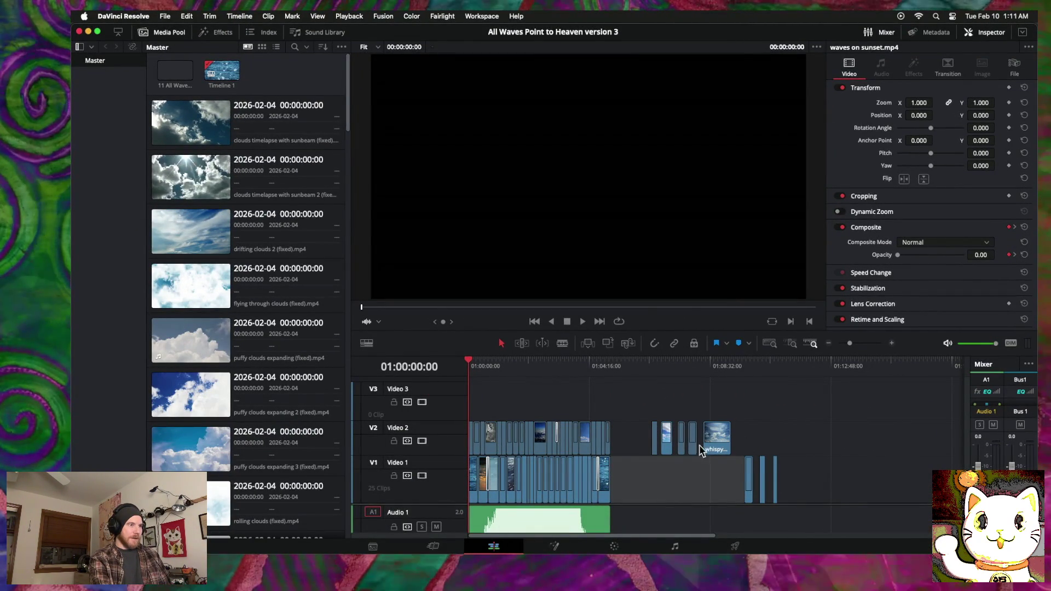
Step: Show Timeline 1 in the viewer and scrub through the montage to its end
{"action": "left_click", "coordinate": [657, 486]}
{"action": "left_click", "coordinate": [510, 366]}
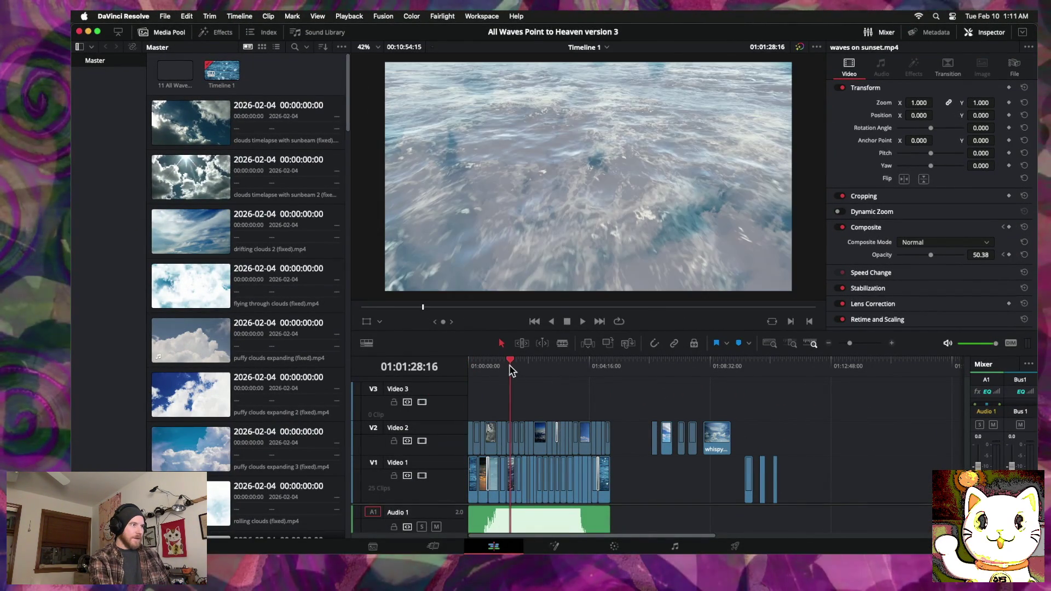
{"action": "left_click_drag", "start_coordinate": [509, 365], "coordinate": [515, 365]}
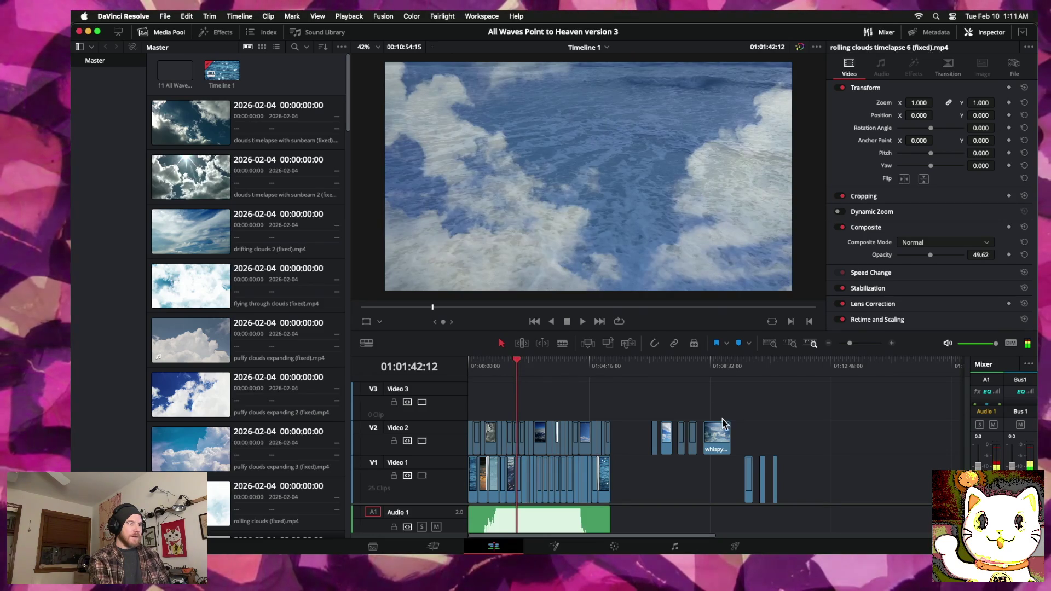
{"action": "left_click_drag", "start_coordinate": [661, 364], "coordinate": [749, 372]}
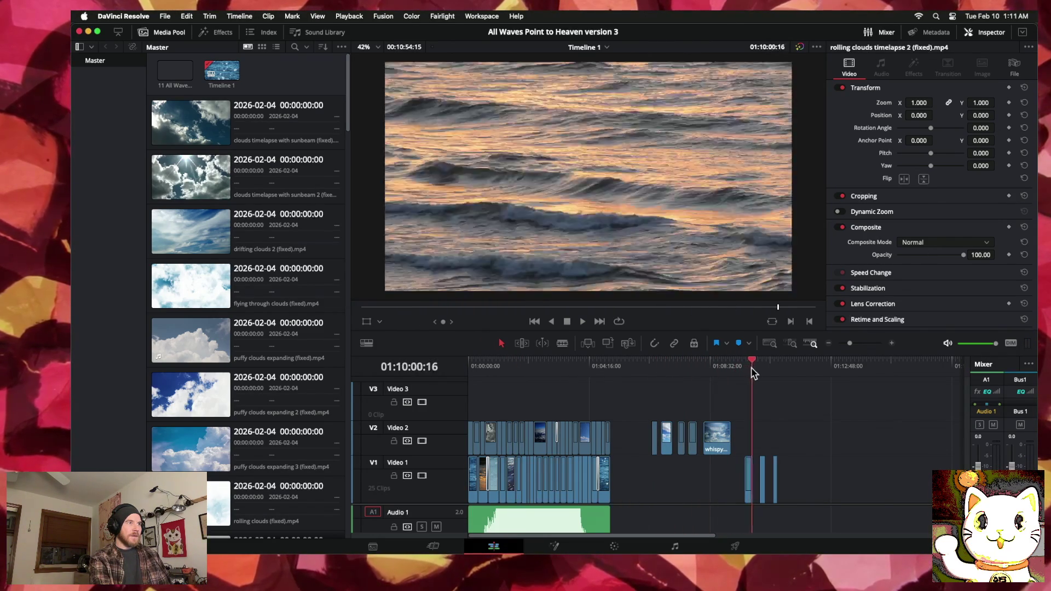
{"action": "left_click_drag", "start_coordinate": [748, 372], "coordinate": [774, 375]}
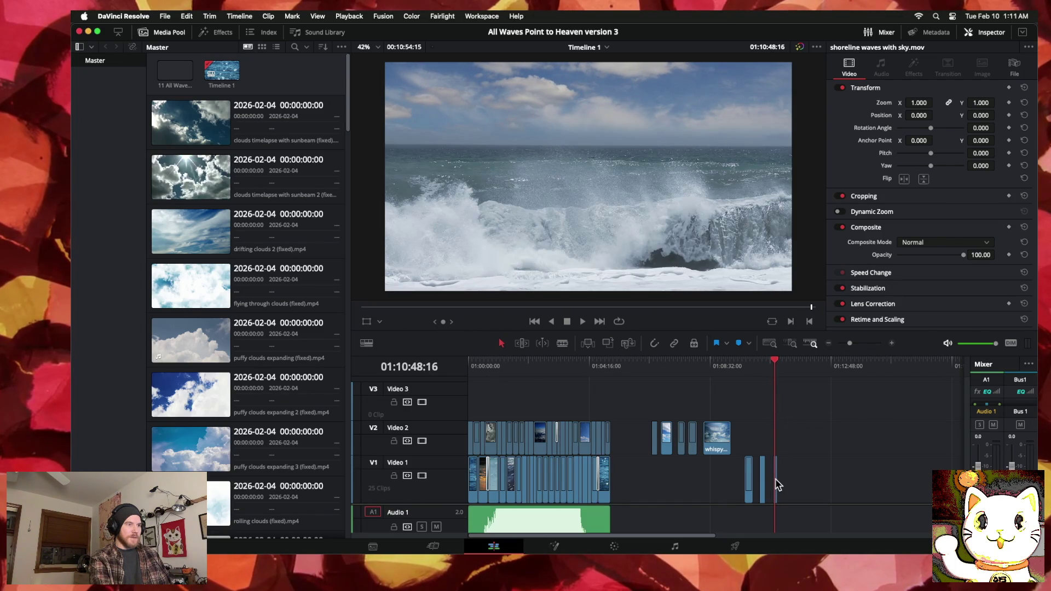
Step: Lift the stray shoreline waves with sky clip onto Video 3 and zoom the timeline in
{"action": "left_click_drag", "start_coordinate": [775, 479], "coordinate": [536, 397]}
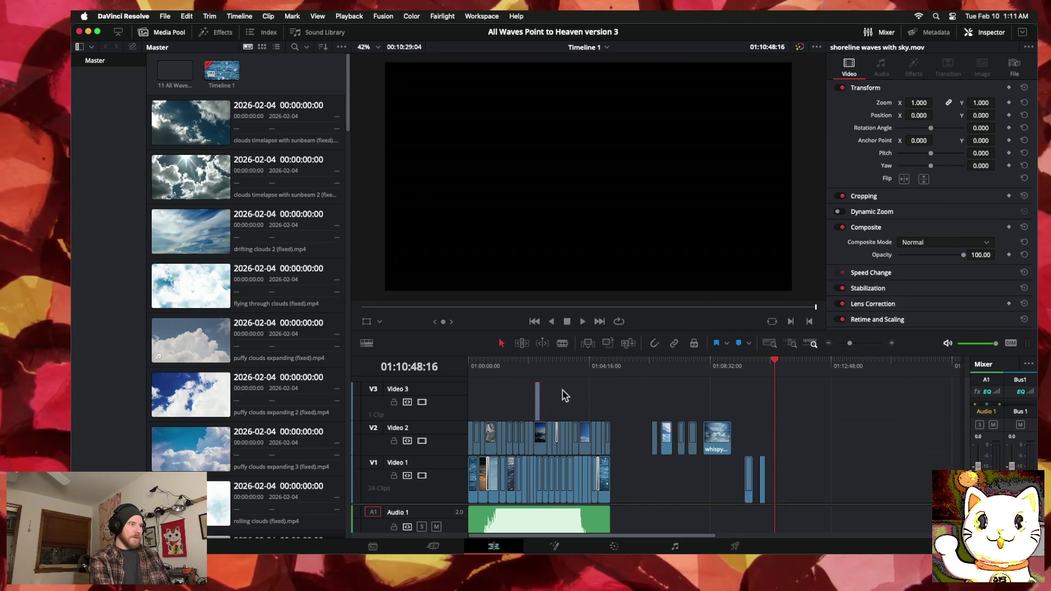
{"action": "left_click_drag", "start_coordinate": [604, 365], "coordinate": [513, 365]}
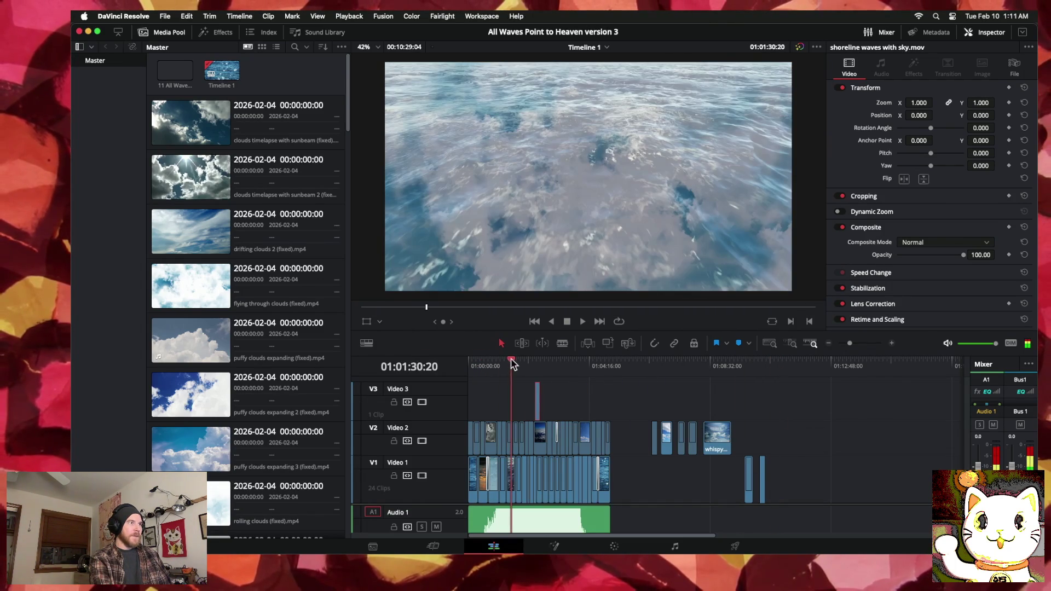
{"action": "scroll", "coordinate": [763, 385], "scroll_direction": "right", "scroll_amount": 3}
{"action": "left_click", "coordinate": [892, 343]}
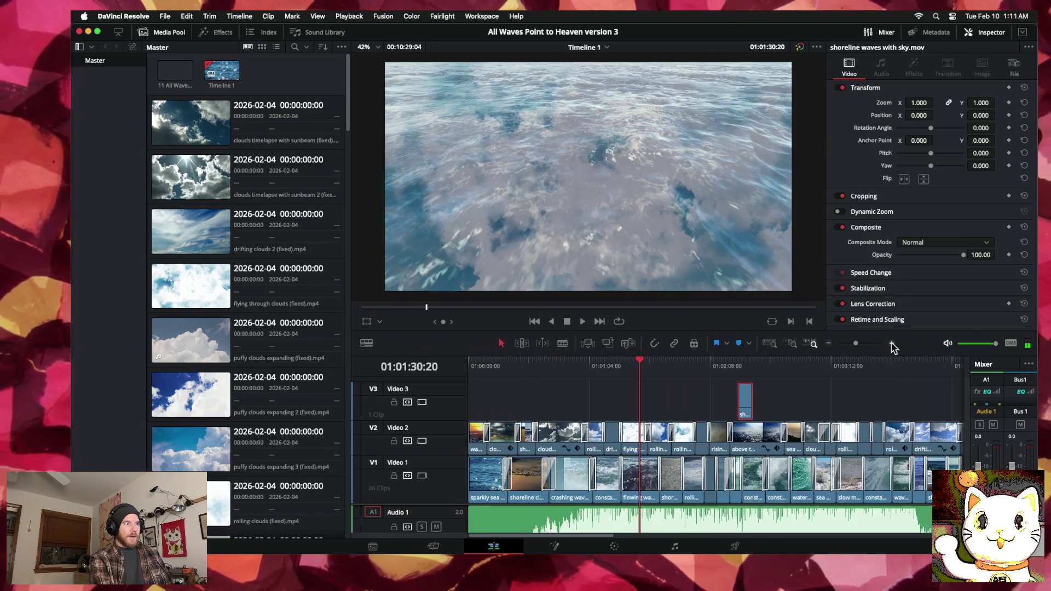
{"action": "scroll", "coordinate": [696, 450], "scroll_direction": "right", "scroll_amount": 3}
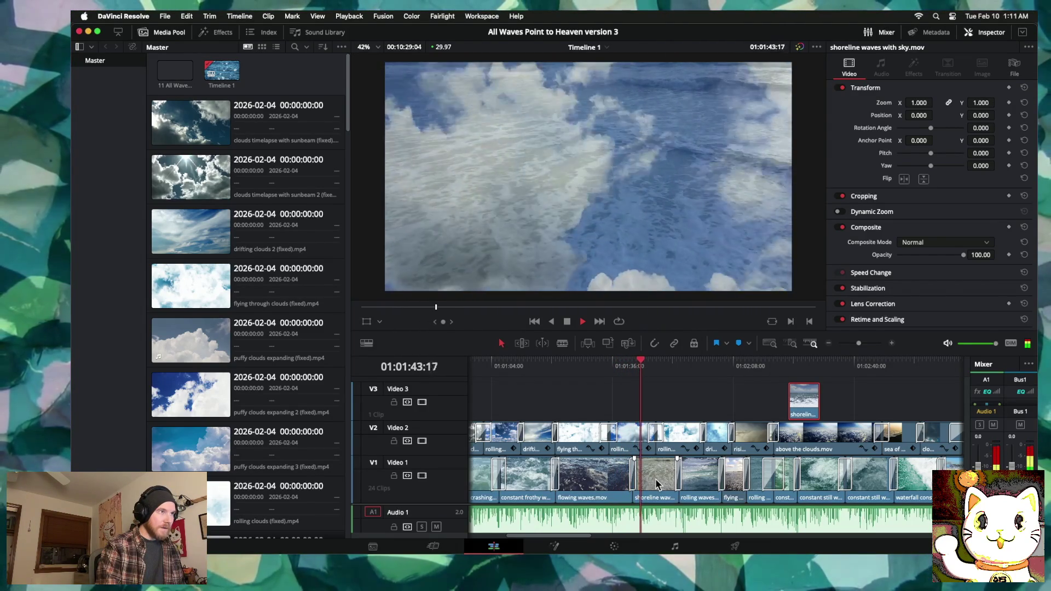
{"action": "scroll", "coordinate": [661, 478], "scroll_direction": "left", "scroll_amount": 1}
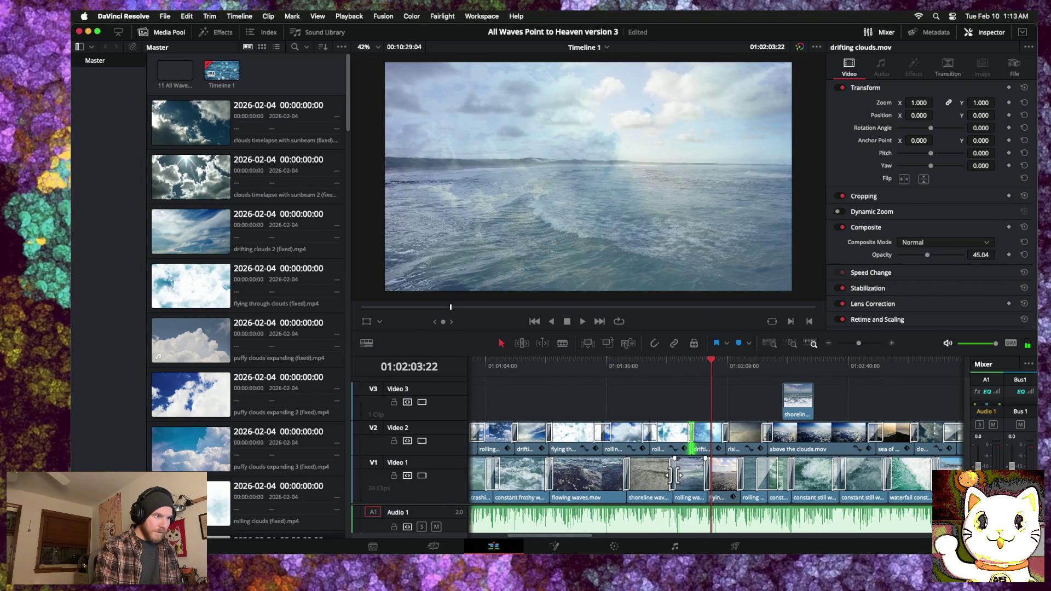
{"action": "left_click_drag", "start_coordinate": [673, 475], "coordinate": [661, 474]}
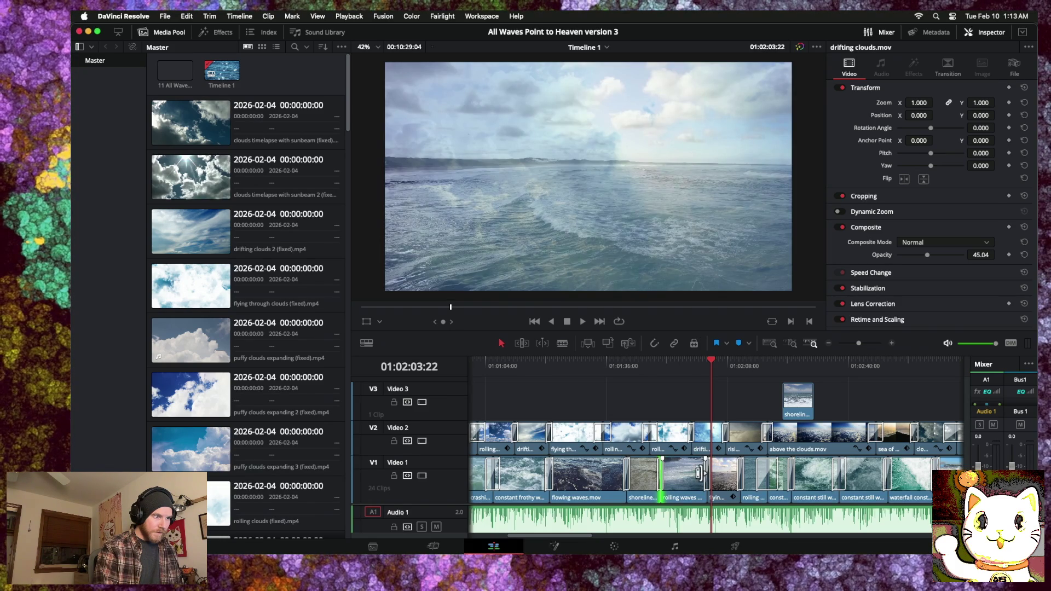
Step: Trim a gap on Video 1 and drop the shoreline waves with sky clip into it
{"action": "left_click_drag", "start_coordinate": [701, 473], "coordinate": [686, 473]}
{"action": "mouse_move", "coordinate": [800, 412]}
{"action": "left_mouse_down"}
{"action": "mouse_move", "coordinate": [701, 412]}
{"action": "mouse_move", "coordinate": [709, 405]}
{"action": "left_mouse_up"}
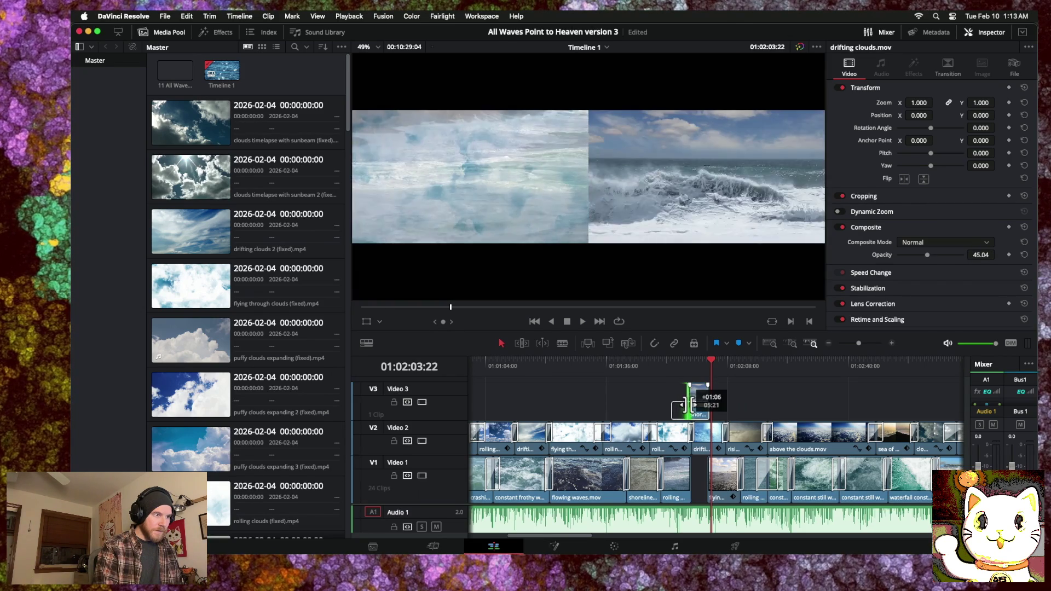
{"action": "left_click_drag", "start_coordinate": [683, 406], "coordinate": [701, 472]}
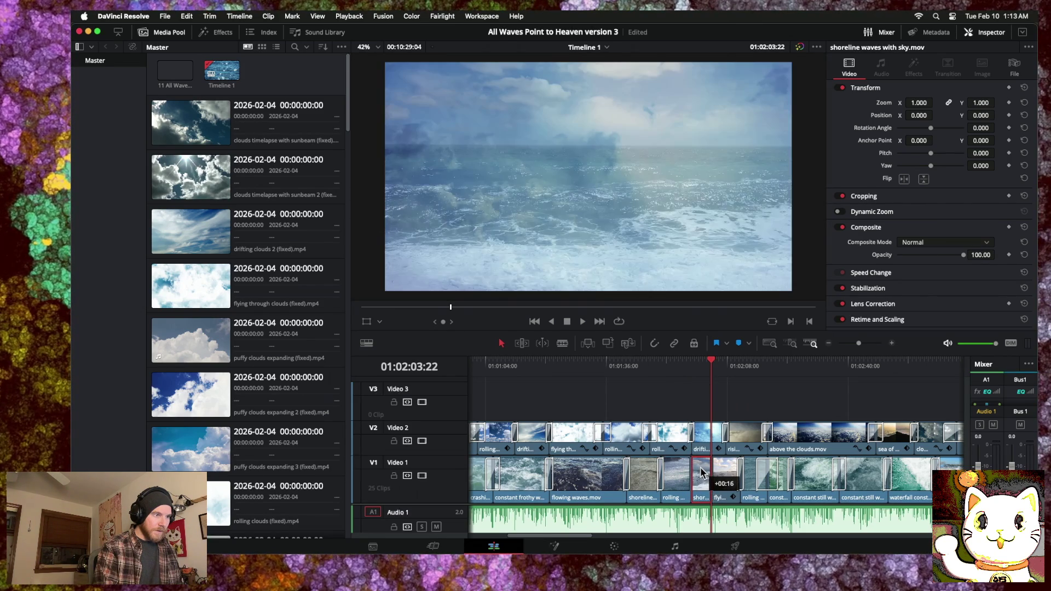
{"action": "left_click", "coordinate": [892, 343]}
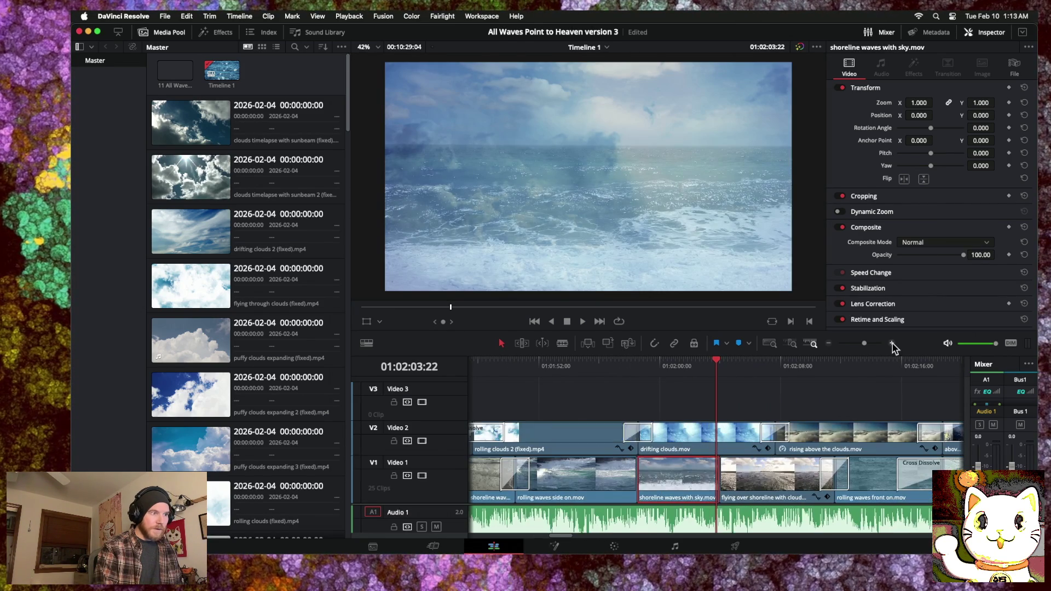
Step: Add a 2-second cross dissolve at the cut after rolling waves side on, then adjust it
{"action": "left_click", "coordinate": [637, 472]}
{"action": "left_click_drag", "start_coordinate": [636, 472], "coordinate": [637, 472]}
{"action": "right_click", "coordinate": [637, 472]}
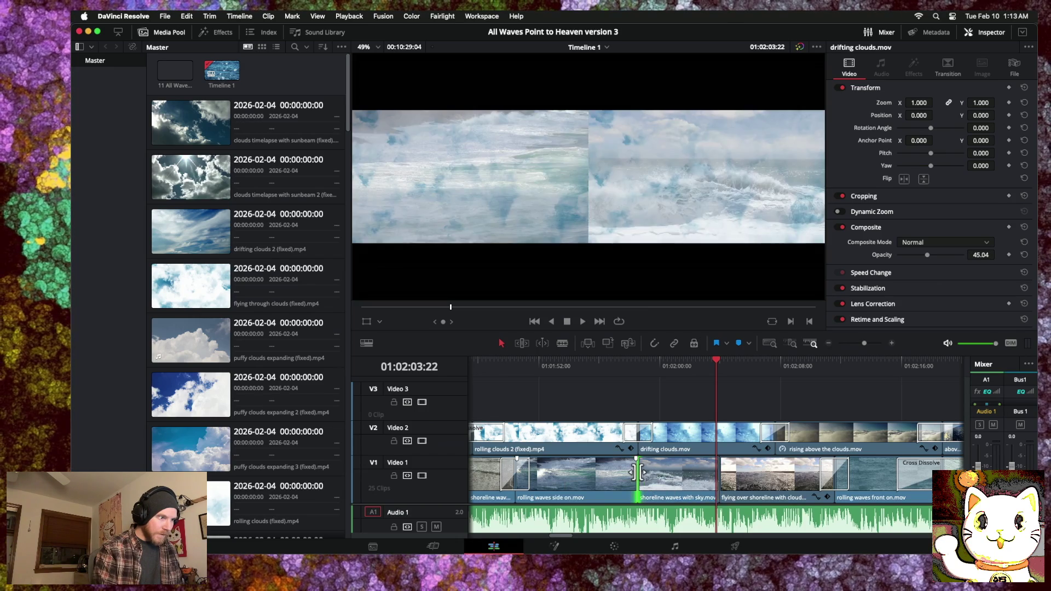
{"action": "left_click", "coordinate": [672, 512]}
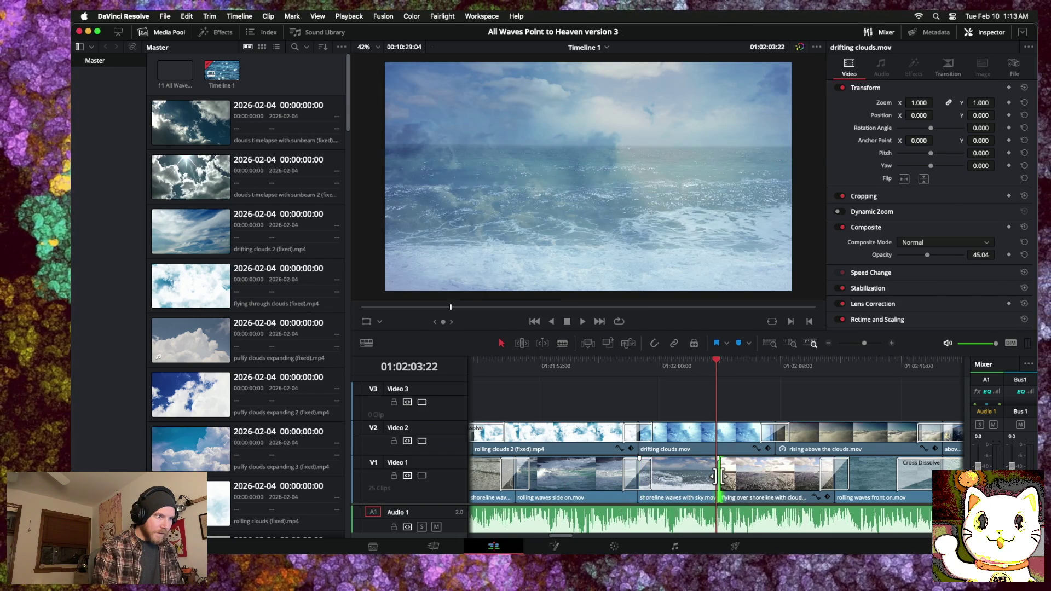
{"action": "right_click", "coordinate": [719, 477]}
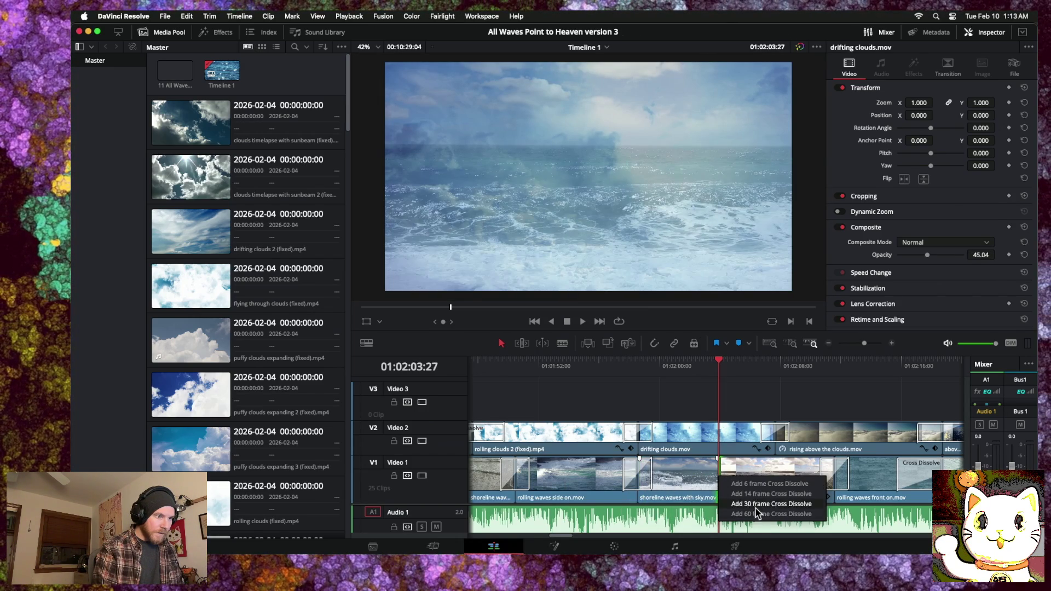
{"action": "left_click", "coordinate": [757, 514]}
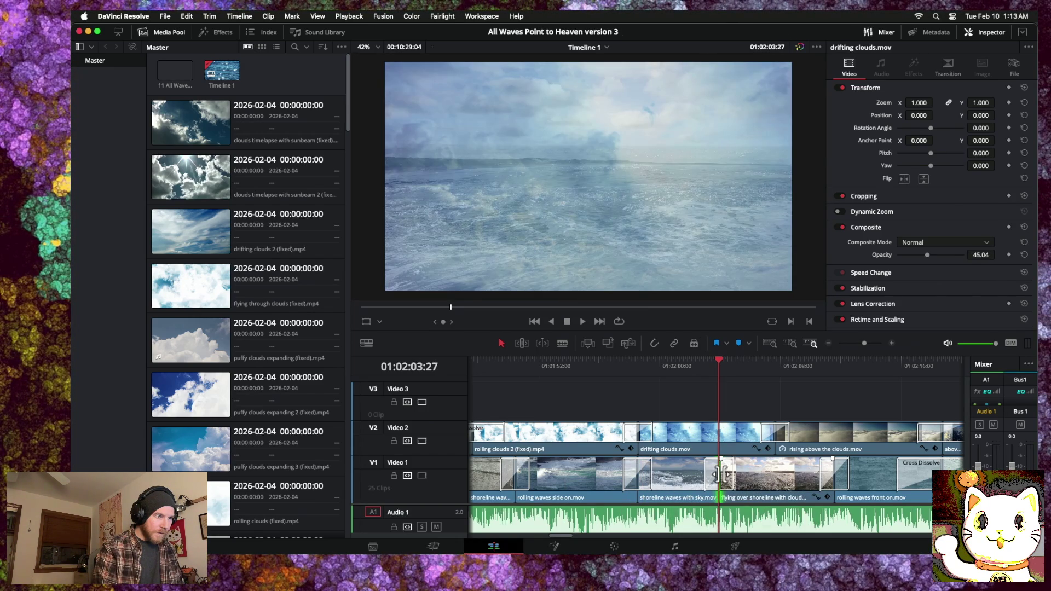
{"action": "left_click_drag", "start_coordinate": [723, 474], "coordinate": [737, 472]}
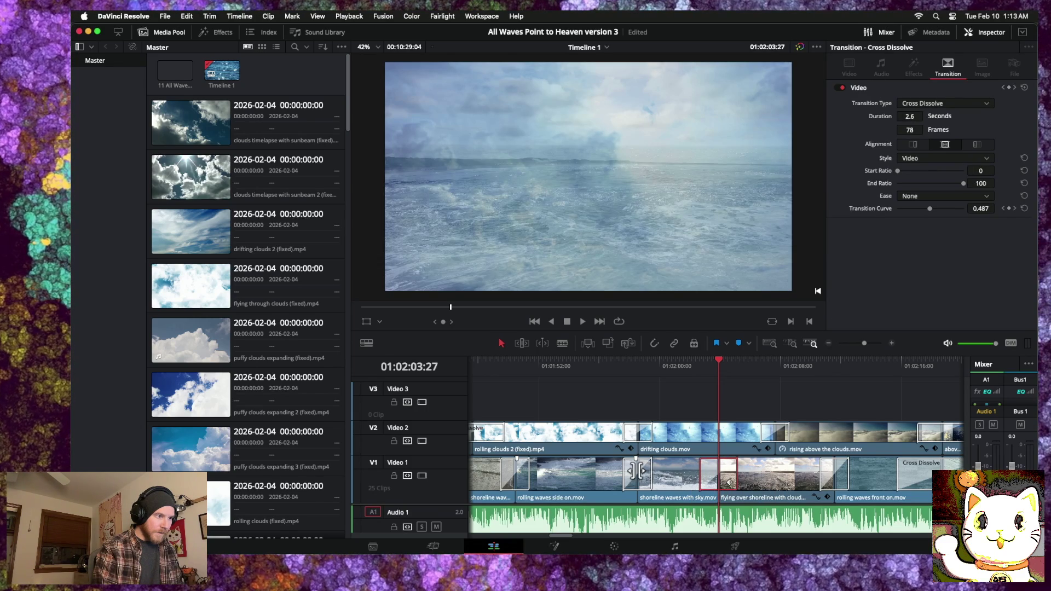
{"action": "left_click_drag", "start_coordinate": [638, 471], "coordinate": [598, 472]}
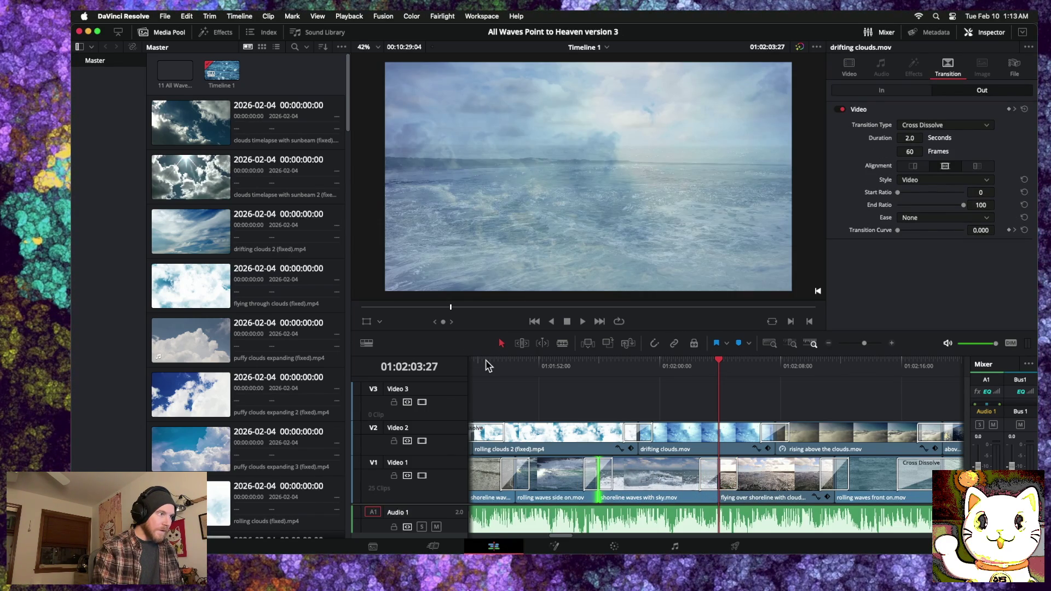
{"action": "left_click", "coordinate": [487, 365]}
{"action": "key", "text": "space"}
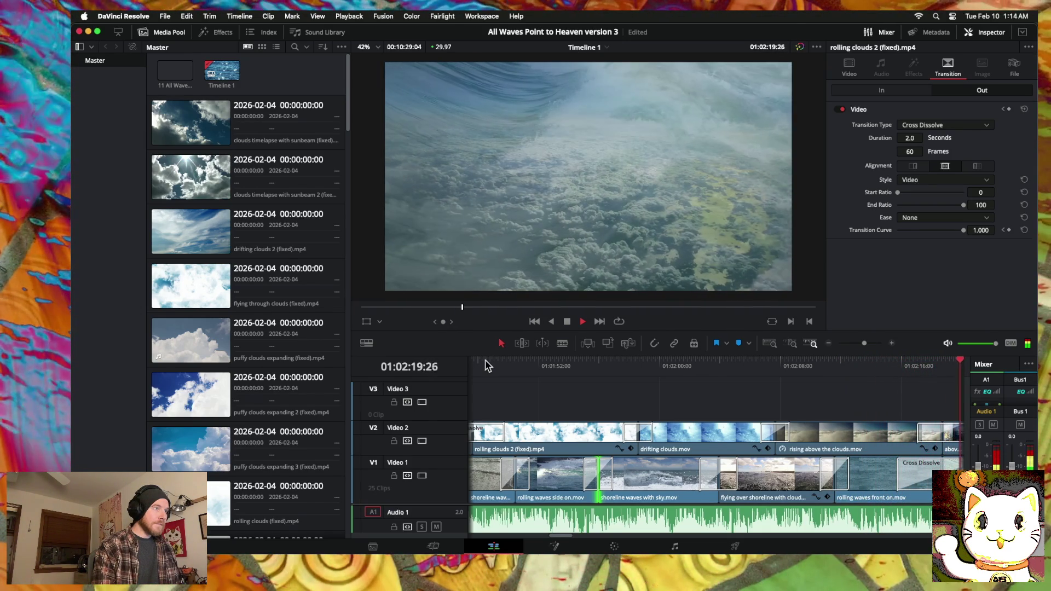
{"action": "key", "text": "space"}
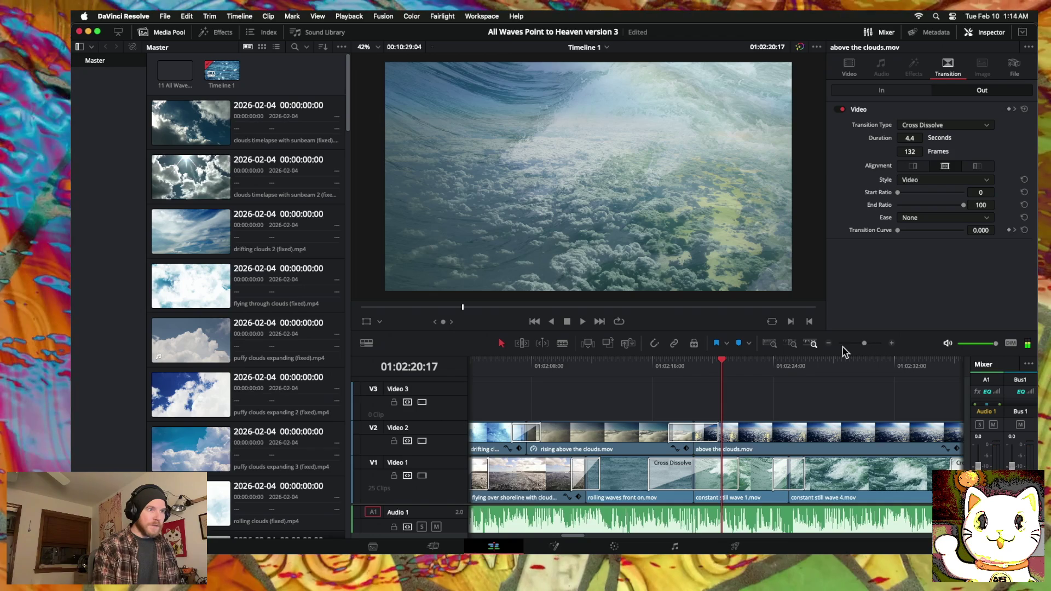
{"action": "left_click", "coordinate": [829, 344]}
{"action": "left_click", "coordinate": [829, 343]}
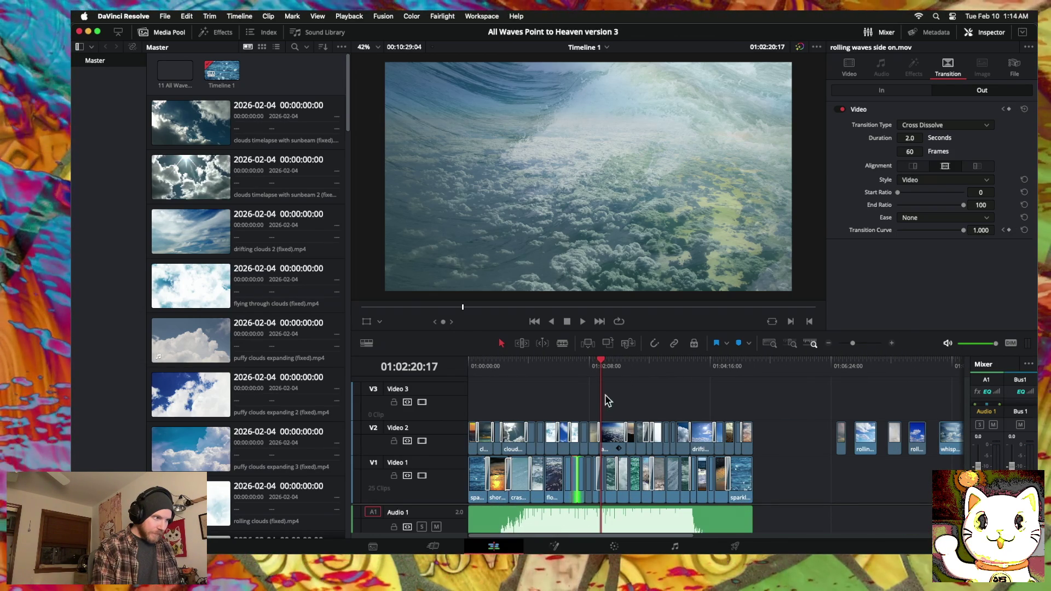
{"action": "left_click_drag", "start_coordinate": [599, 362], "coordinate": [576, 361]}
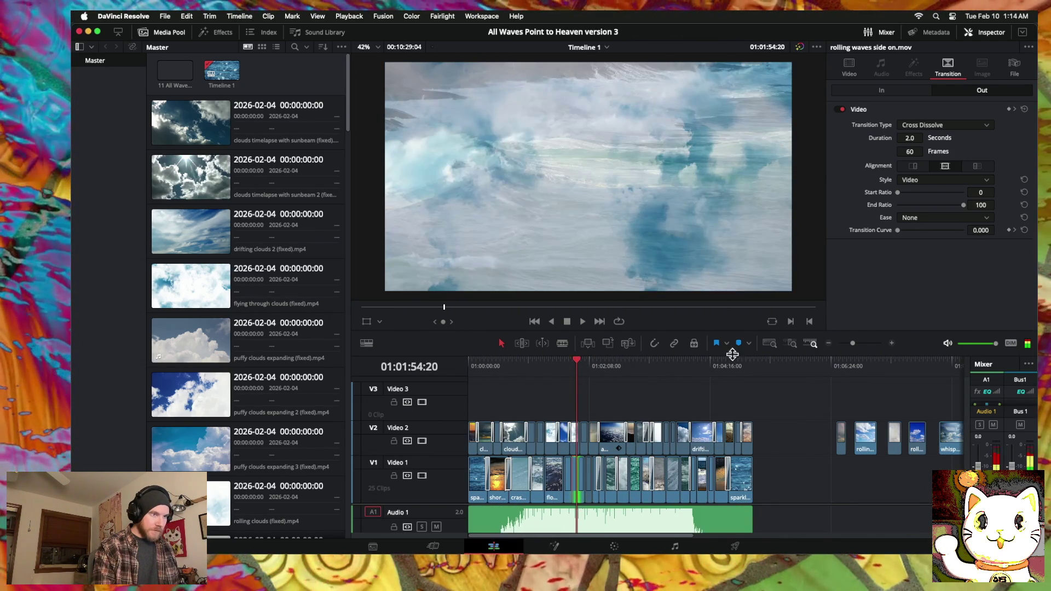
Step: Scrub through the cloud footage around 01:02:20, 01:04 and 01:01:28–01:01:55
{"action": "left_click", "coordinate": [892, 344]}
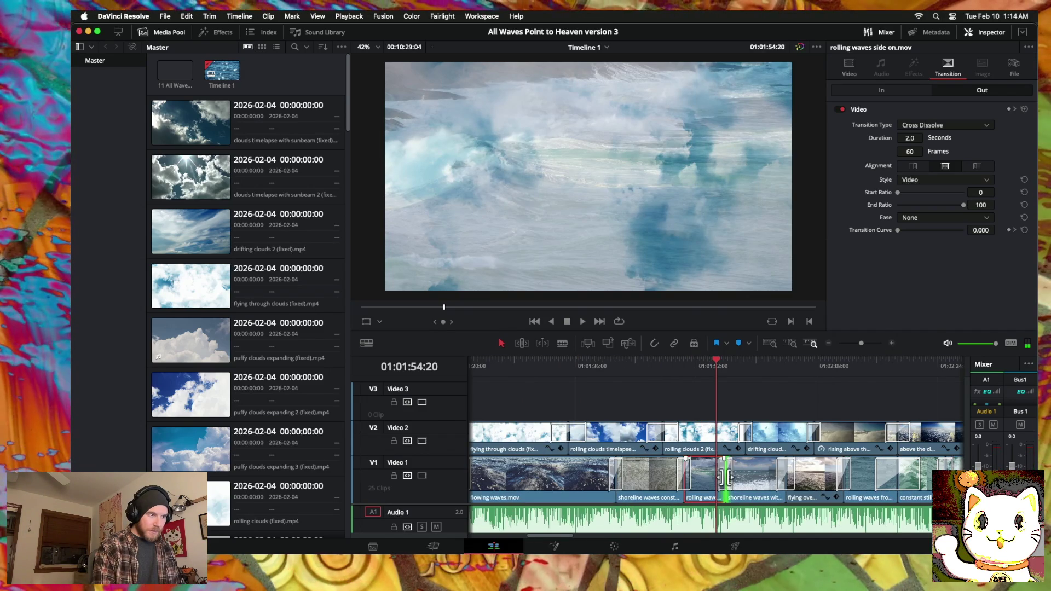
{"action": "mouse_move", "coordinate": [715, 363]}
{"action": "left_mouse_down"}
{"action": "mouse_move", "coordinate": [617, 364]}
{"action": "mouse_move", "coordinate": [864, 369]}
{"action": "left_mouse_up"}
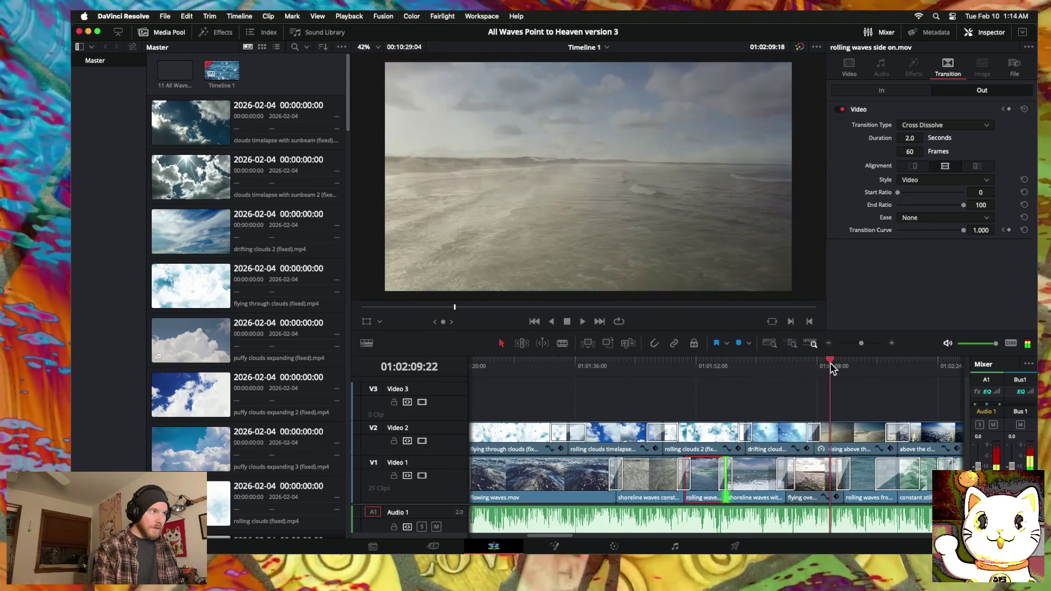
{"action": "scroll", "coordinate": [852, 379], "scroll_direction": "right", "scroll_amount": 5}
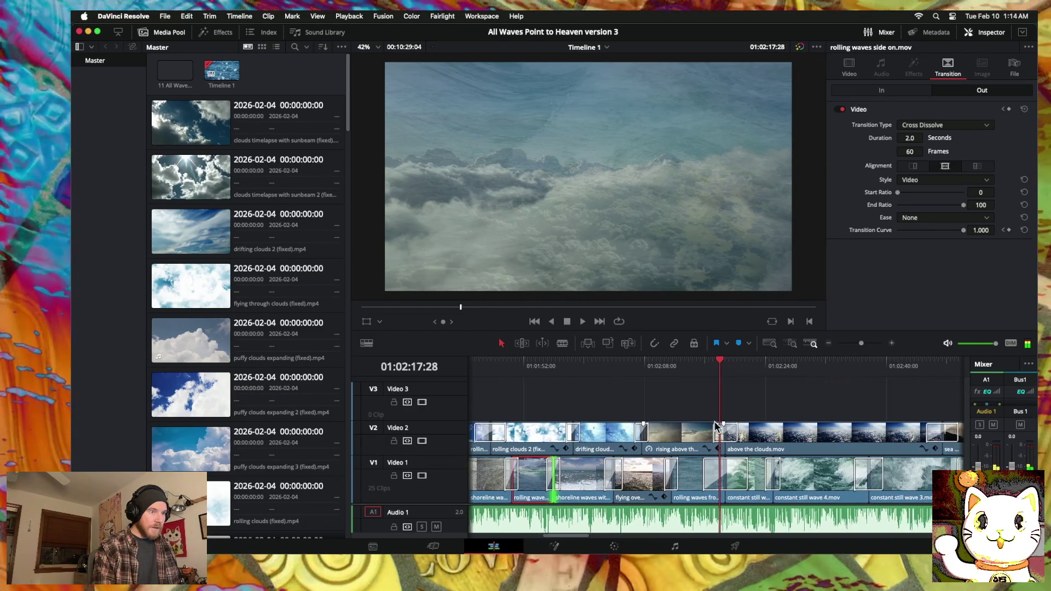
{"action": "left_click_drag", "start_coordinate": [718, 363], "coordinate": [887, 357]}
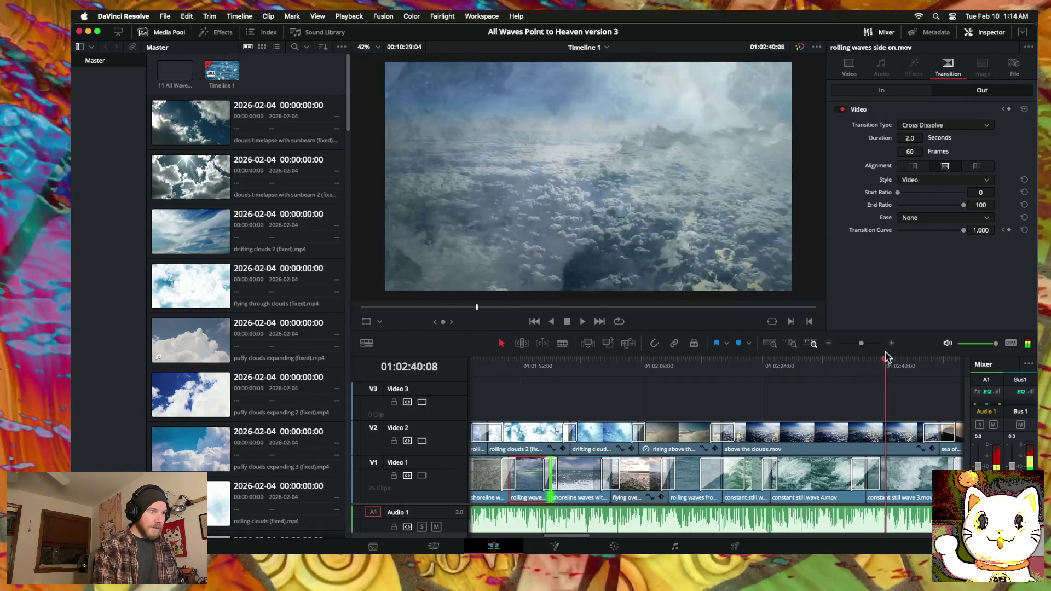
{"action": "scroll", "coordinate": [589, 435], "scroll_direction": "right", "scroll_amount": 5}
{"action": "scroll", "coordinate": [711, 422], "scroll_direction": "right", "scroll_amount": 5}
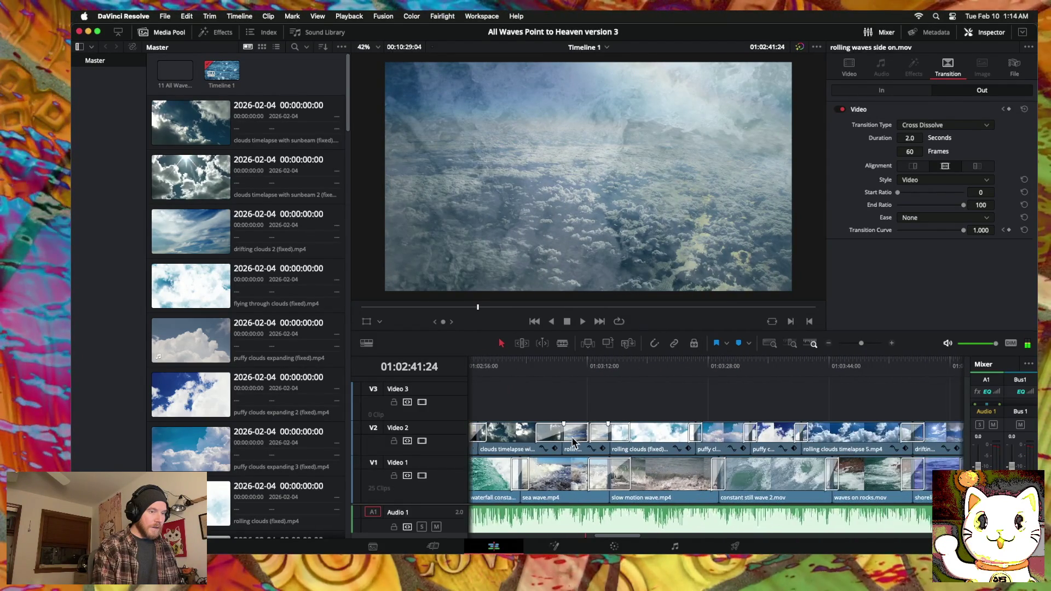
{"action": "scroll", "coordinate": [821, 411], "scroll_direction": "right", "scroll_amount": 5}
{"action": "scroll", "coordinate": [820, 402], "scroll_direction": "right", "scroll_amount": 5}
{"action": "scroll", "coordinate": [820, 403], "scroll_direction": "right", "scroll_amount": 1}
{"action": "mouse_move", "coordinate": [637, 370]}
{"action": "left_mouse_down"}
{"action": "mouse_move", "coordinate": [812, 366]}
{"action": "mouse_move", "coordinate": [733, 366]}
{"action": "left_mouse_up"}
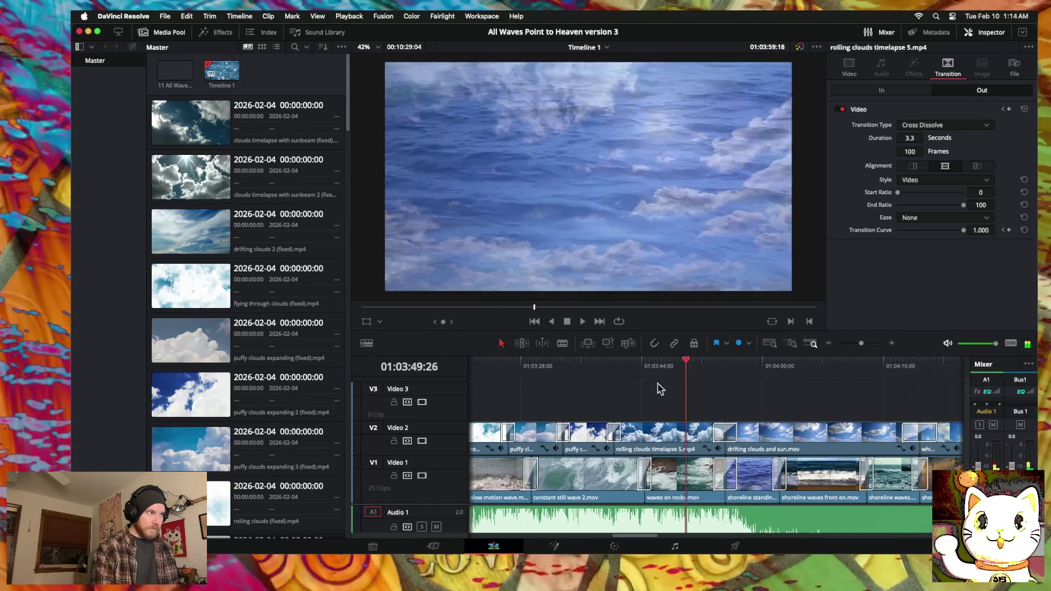
{"action": "left_click", "coordinate": [497, 399]}
{"action": "scroll", "coordinate": [509, 399], "scroll_direction": "left", "scroll_amount": 10}
{"action": "scroll", "coordinate": [519, 398], "scroll_direction": "left", "scroll_amount": 5}
{"action": "left_click", "coordinate": [585, 377]}
{"action": "left_click_drag", "start_coordinate": [585, 377], "coordinate": [922, 367]}
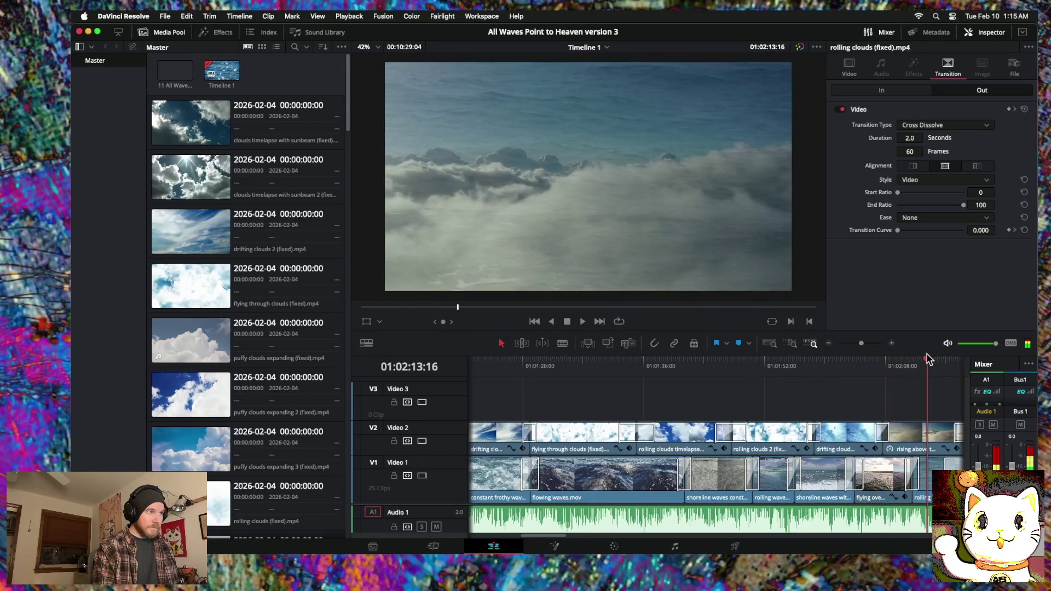
Step: Zoom the timeline out twice and scroll right to the loose clips past the end
{"action": "left_click", "coordinate": [829, 344]}
{"action": "scroll", "coordinate": [737, 406], "scroll_direction": "right", "scroll_amount": 10}
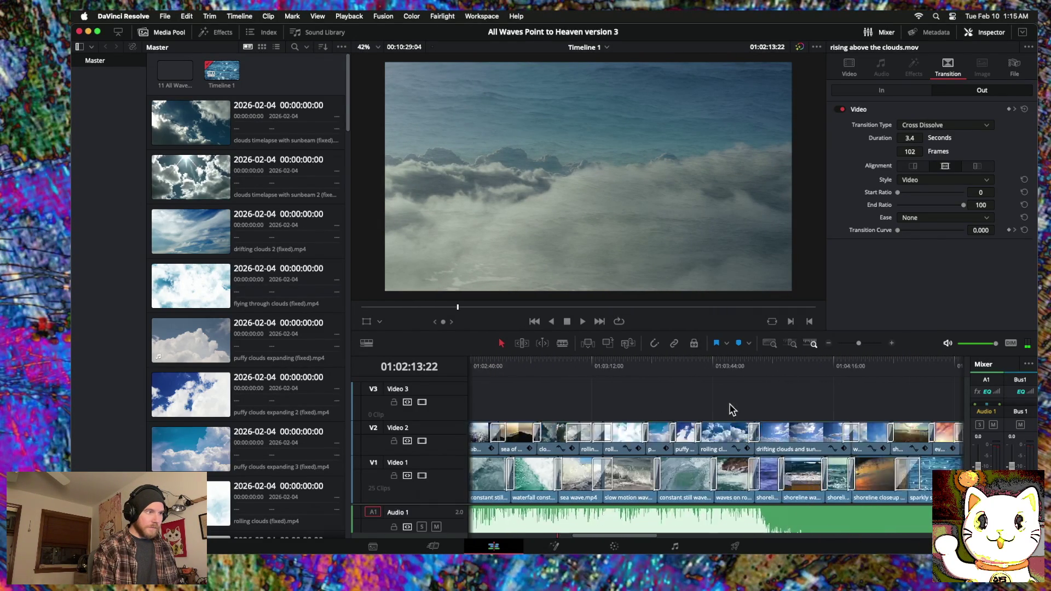
{"action": "scroll", "coordinate": [734, 410], "scroll_direction": "right", "scroll_amount": 5}
{"action": "scroll", "coordinate": [729, 409], "scroll_direction": "right", "scroll_amount": 5}
{"action": "scroll", "coordinate": [722, 408], "scroll_direction": "right", "scroll_amount": 5}
{"action": "scroll", "coordinate": [712, 408], "scroll_direction": "right", "scroll_amount": 5}
{"action": "scroll", "coordinate": [711, 408], "scroll_direction": "right", "scroll_amount": 10}
{"action": "left_click", "coordinate": [829, 344]}
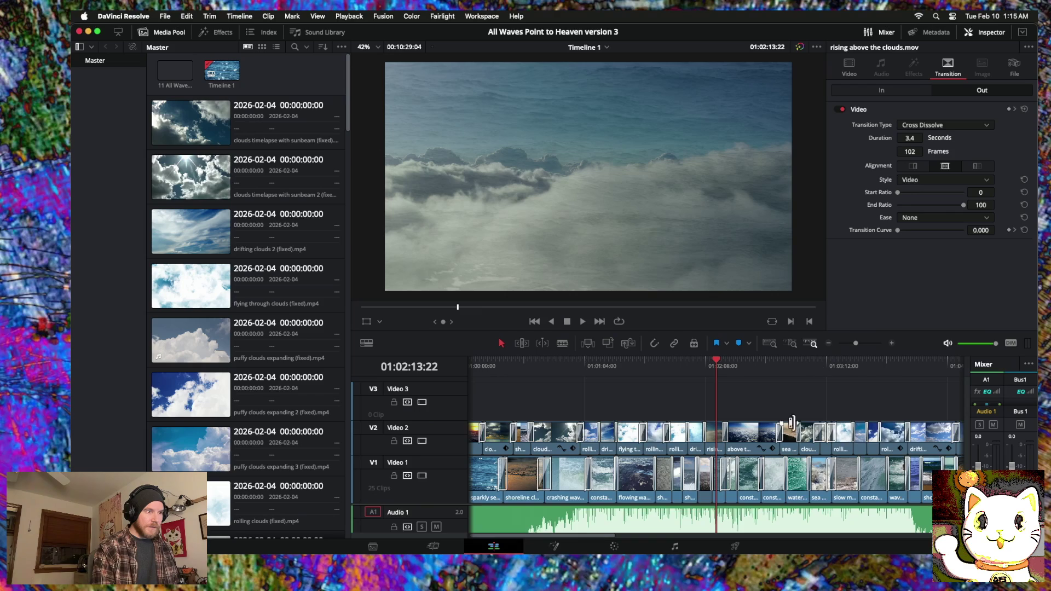
{"action": "scroll", "coordinate": [821, 390], "scroll_direction": "right", "scroll_amount": 5}
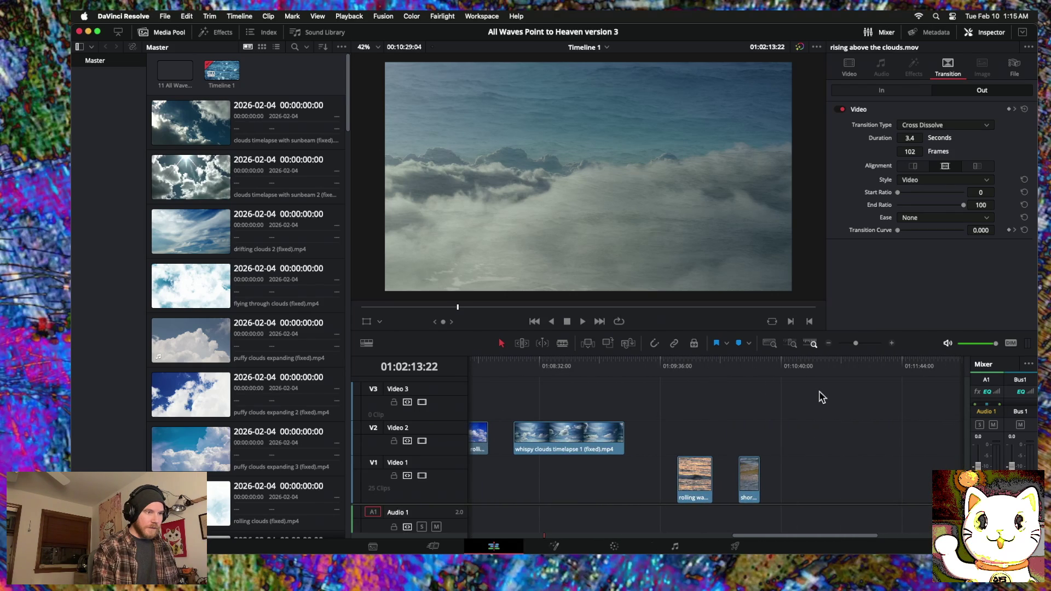
Step: Shift the two loose Video 1 clips slightly left and clear the selection
{"action": "left_click_drag", "start_coordinate": [677, 425], "coordinate": [770, 489]}
{"action": "left_click_drag", "start_coordinate": [705, 481], "coordinate": [669, 481]}
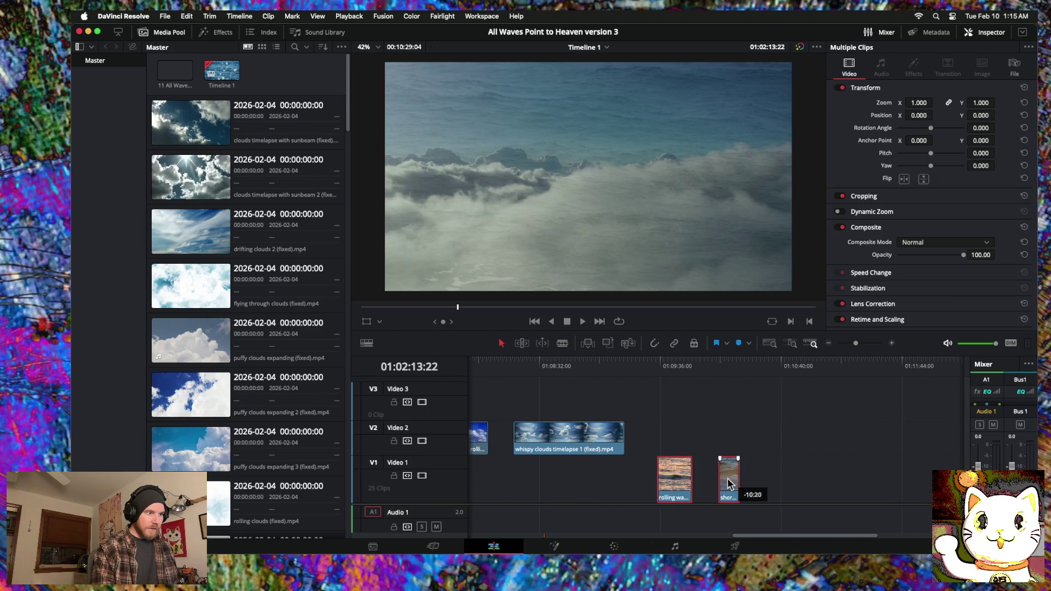
{"action": "scroll", "coordinate": [669, 481], "scroll_direction": "left", "scroll_amount": 10}
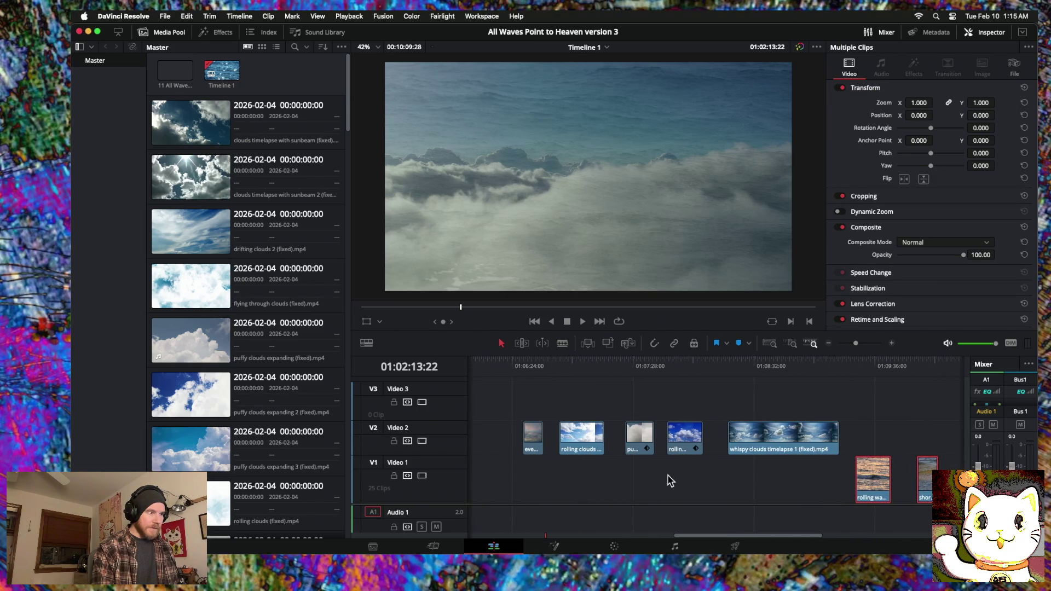
{"action": "left_click_drag", "start_coordinate": [529, 406], "coordinate": [788, 449]}
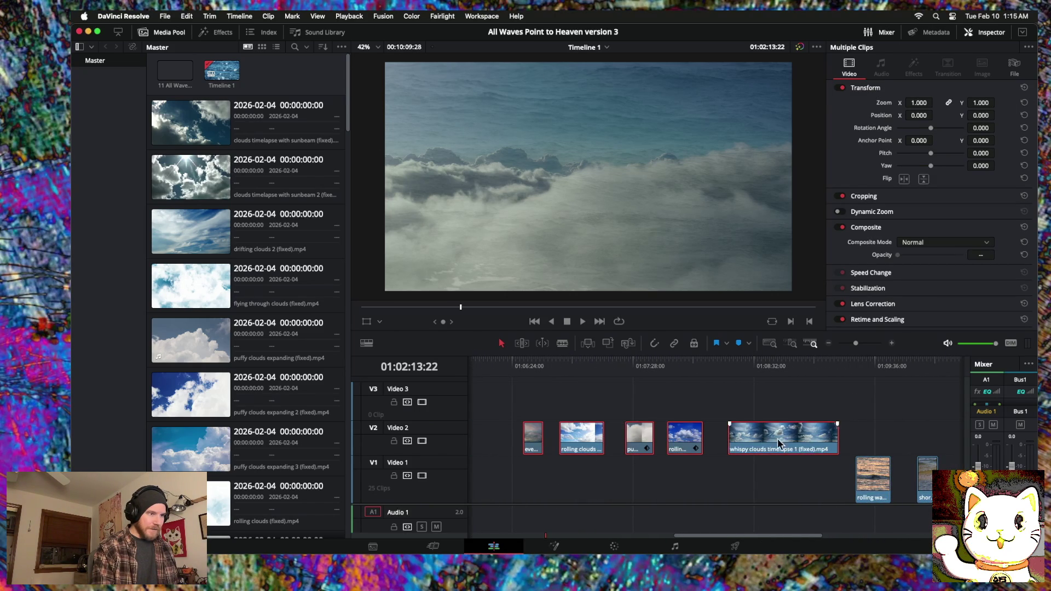
{"action": "left_click", "coordinate": [721, 475]}
{"action": "left_click", "coordinate": [675, 376]}
Step: Preview the cloud footage and move the drifting clouds clip out among the loose clips
{"action": "mouse_move", "coordinate": [675, 364]}
{"action": "left_mouse_down"}
{"action": "mouse_move", "coordinate": [528, 366]}
{"action": "mouse_move", "coordinate": [603, 364]}
{"action": "left_mouse_up"}
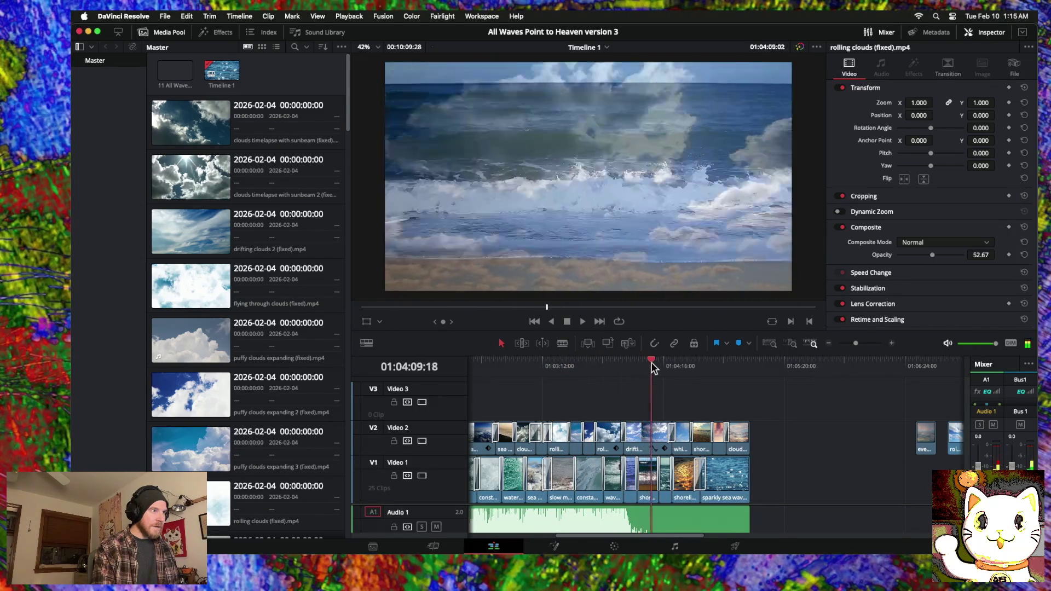
{"action": "mouse_move", "coordinate": [664, 368]}
{"action": "left_mouse_down"}
{"action": "mouse_move", "coordinate": [675, 368]}
{"action": "mouse_move", "coordinate": [565, 368]}
{"action": "mouse_move", "coordinate": [593, 369]}
{"action": "left_mouse_up"}
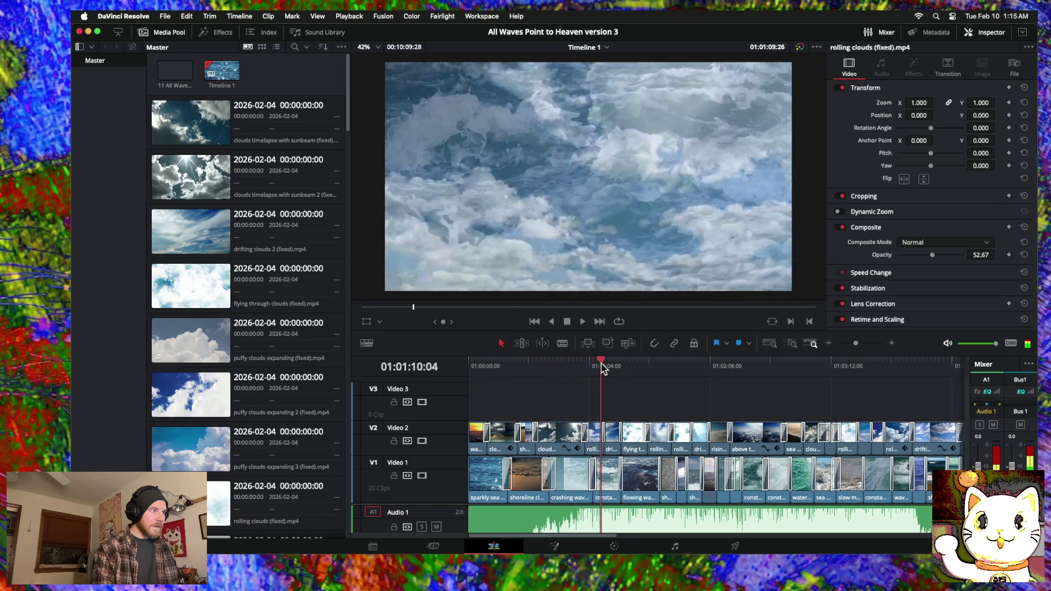
{"action": "left_click_drag", "start_coordinate": [621, 368], "coordinate": [612, 368]}
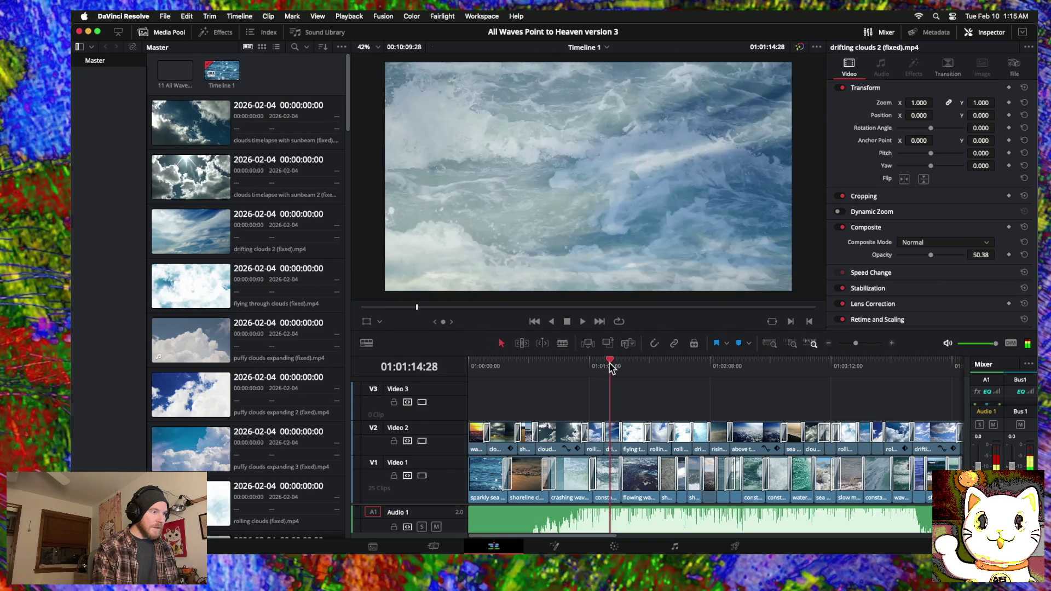
{"action": "scroll", "coordinate": [606, 382], "scroll_direction": "right", "scroll_amount": 5}
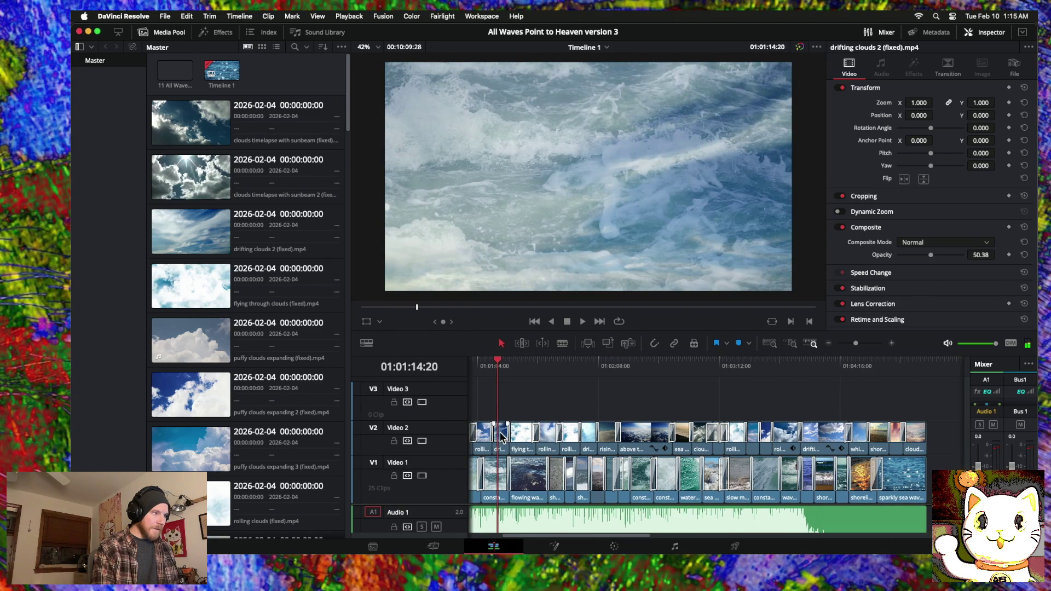
{"action": "mouse_move", "coordinate": [508, 435]}
{"action": "left_mouse_down"}
{"action": "mouse_move", "coordinate": [957, 438]}
{"action": "mouse_move", "coordinate": [841, 438]}
{"action": "left_mouse_up"}
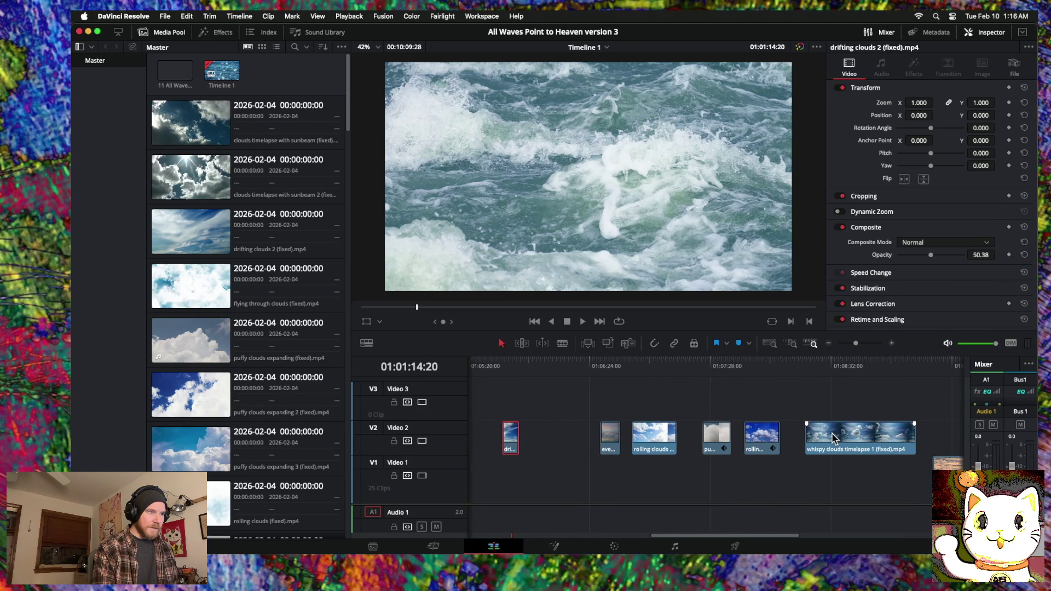
{"action": "left_click", "coordinate": [641, 364]}
{"action": "left_click_drag", "start_coordinate": [637, 366], "coordinate": [658, 365]}
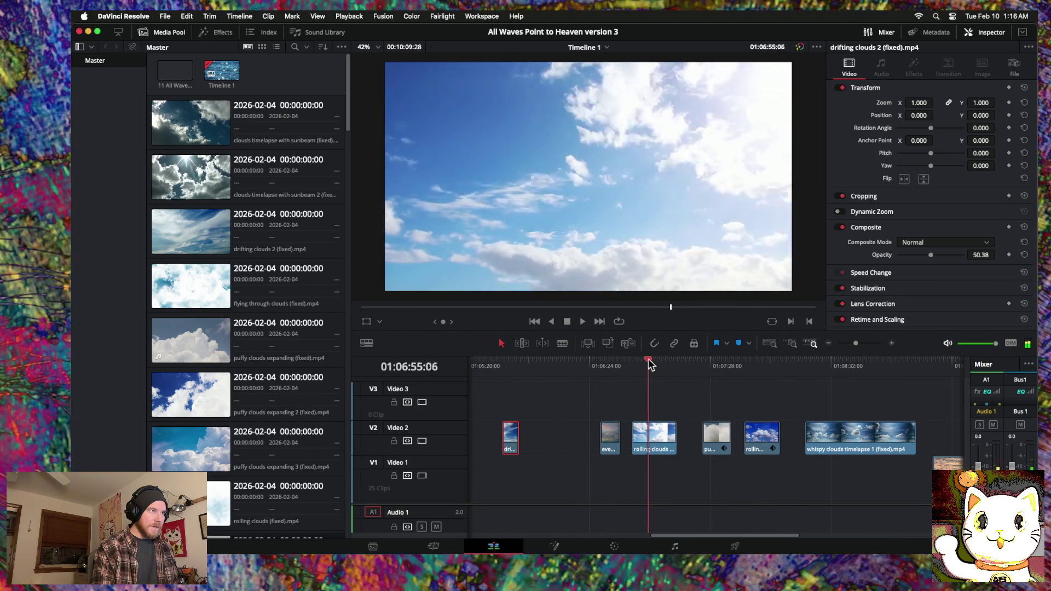
Step: Drag rolling clouds timelapse 2 into the Video 2 gap and trim both ends to fit
{"action": "scroll", "coordinate": [685, 422], "scroll_direction": "left", "scroll_amount": 5}
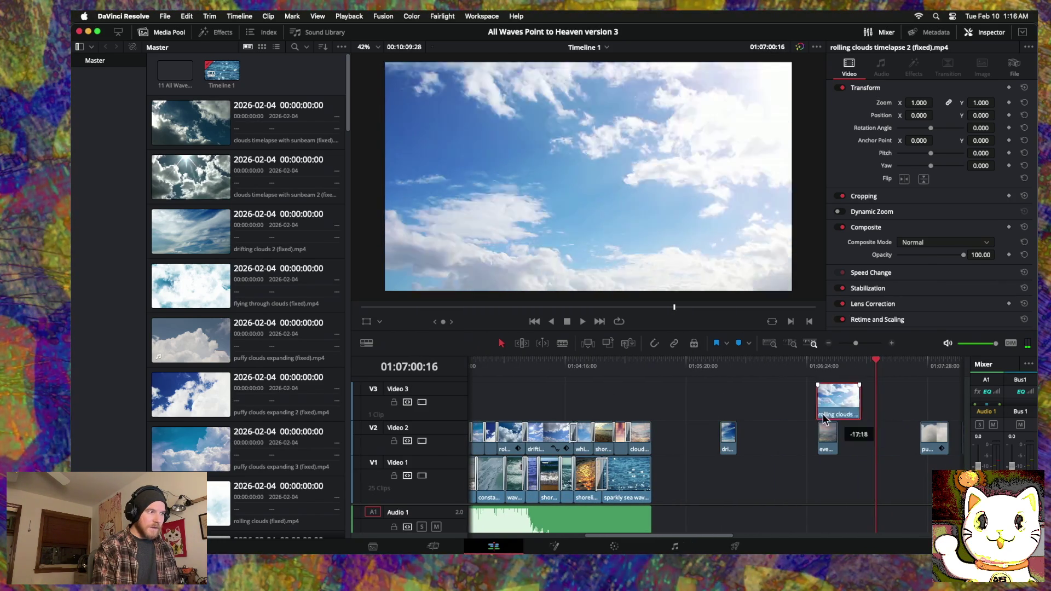
{"action": "left_click_drag", "start_coordinate": [850, 429], "coordinate": [616, 405]}
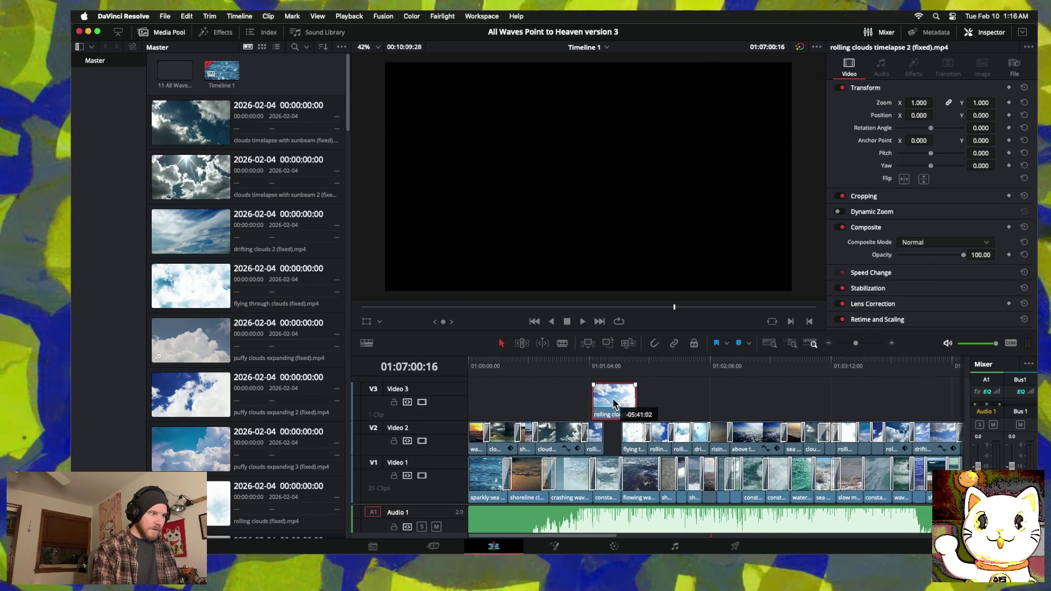
{"action": "left_click_drag", "start_coordinate": [628, 400], "coordinate": [612, 404]}
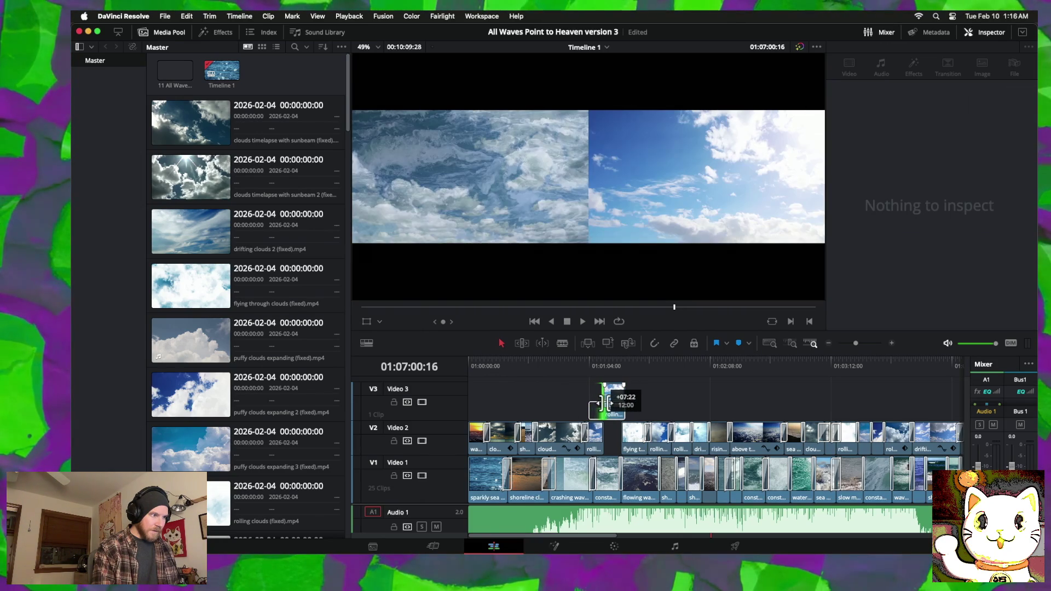
{"action": "left_click", "coordinate": [892, 344]}
{"action": "scroll", "coordinate": [617, 438], "scroll_direction": "left", "scroll_amount": 3}
{"action": "scroll", "coordinate": [617, 438], "scroll_direction": "left", "scroll_amount": 3}
{"action": "scroll", "coordinate": [615, 438], "scroll_direction": "left", "scroll_amount": 3}
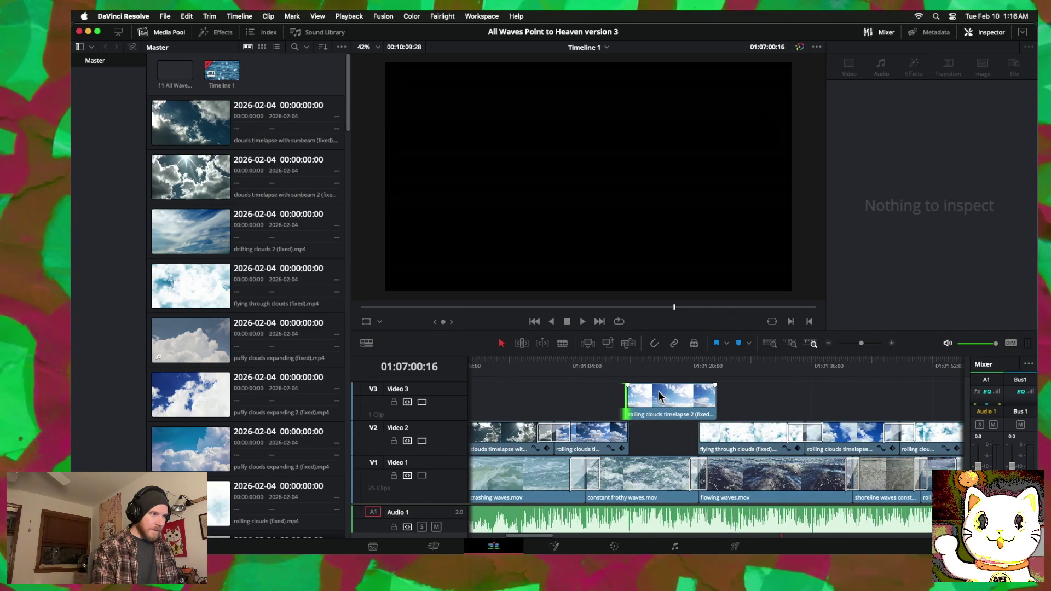
{"action": "left_click", "coordinate": [663, 365]}
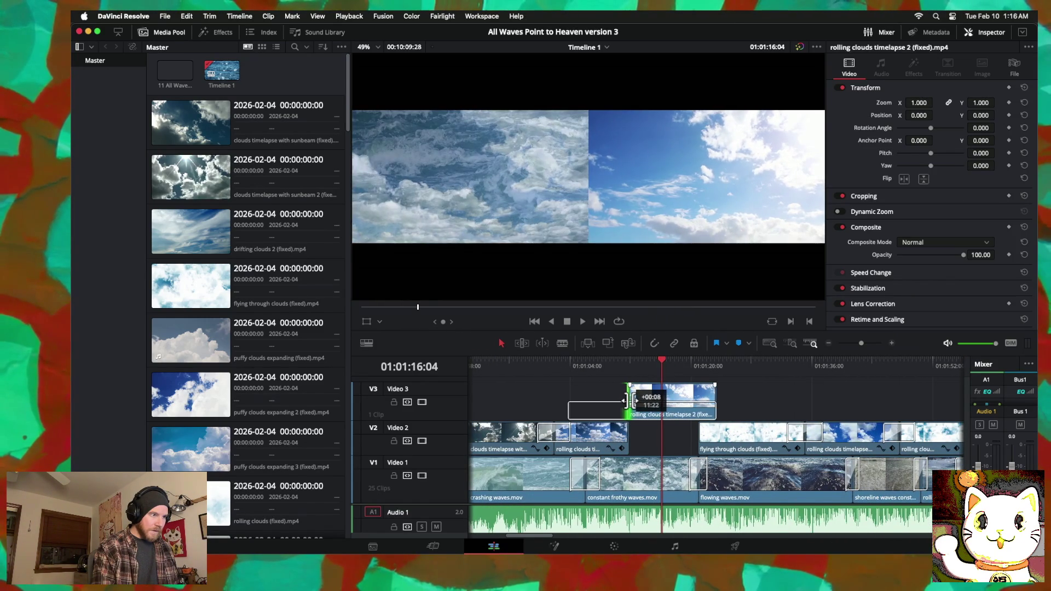
{"action": "left_click_drag", "start_coordinate": [630, 401], "coordinate": [629, 402]}
{"action": "mouse_move", "coordinate": [721, 405]}
{"action": "left_mouse_down"}
{"action": "mouse_move", "coordinate": [700, 407]}
{"action": "mouse_move", "coordinate": [666, 433]}
{"action": "left_mouse_up"}
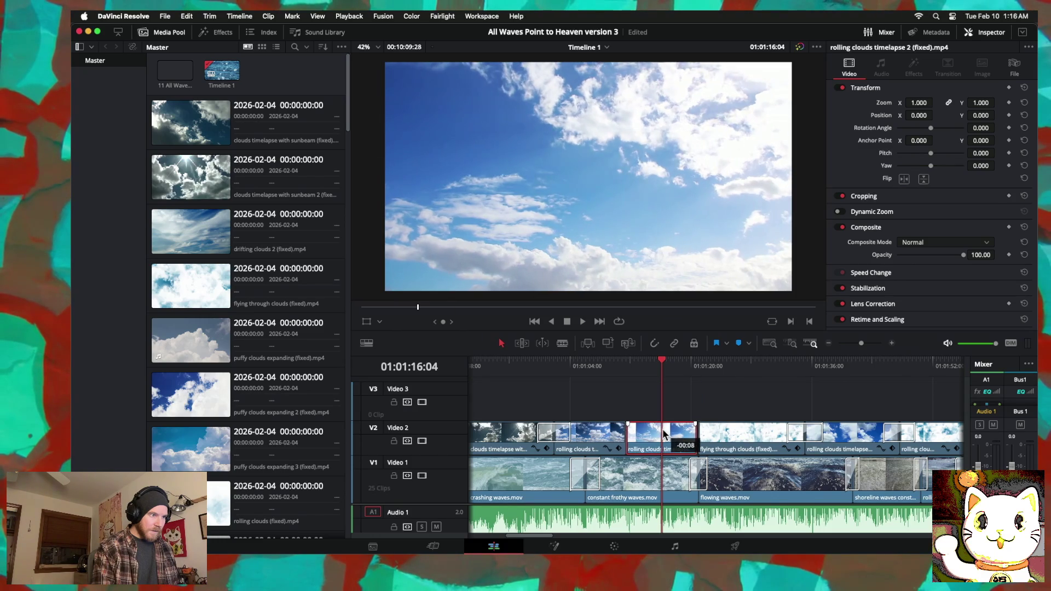
Step: Add cross dissolves at both ends of the cloud clip, 60 frames at the end, and play them back
{"action": "right_click", "coordinate": [630, 433]}
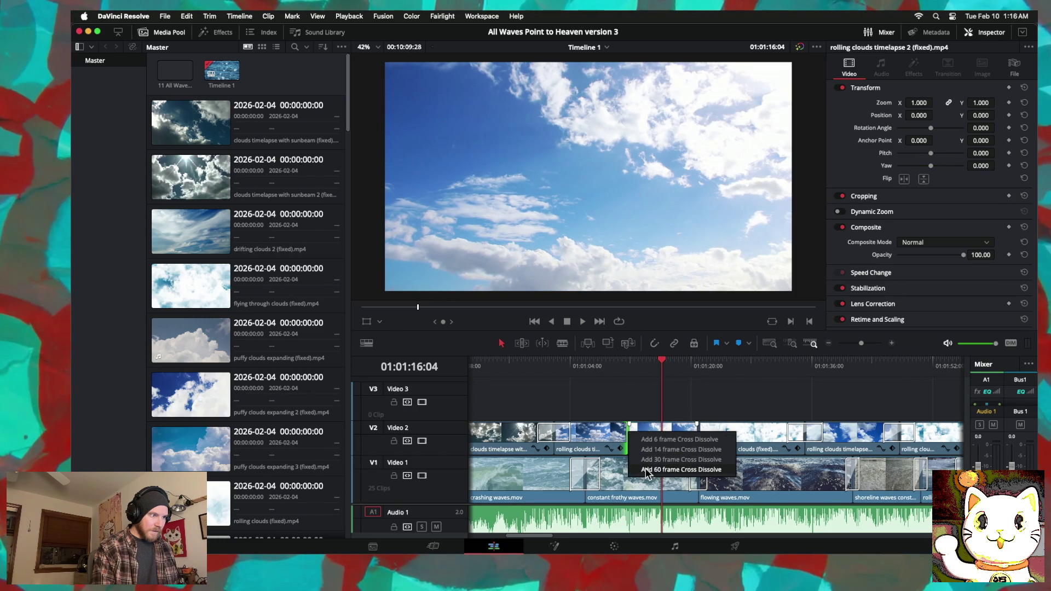
{"action": "left_click", "coordinate": [646, 469]}
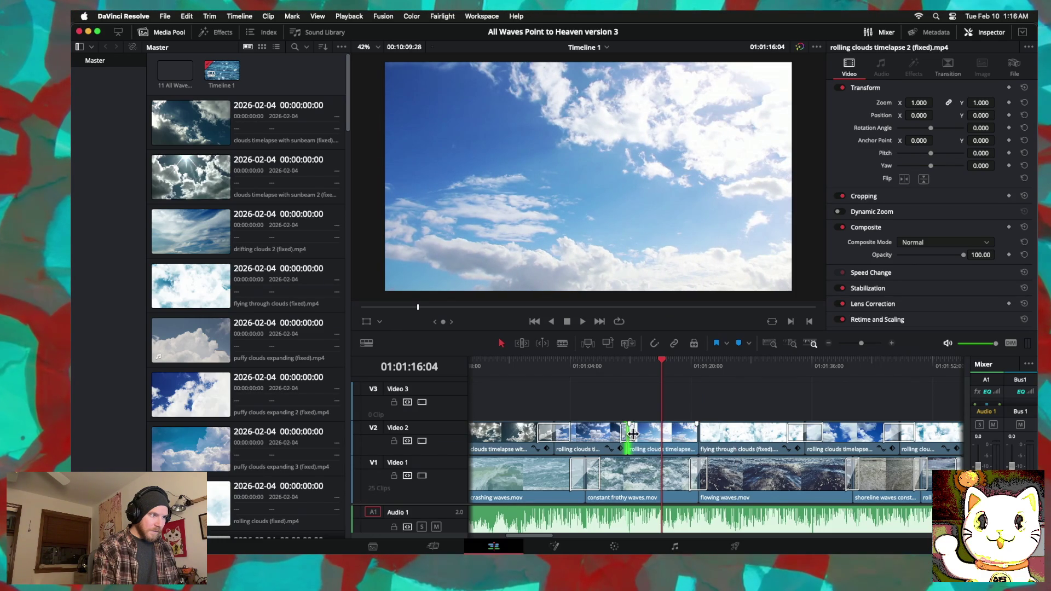
{"action": "left_click", "coordinate": [631, 434]}
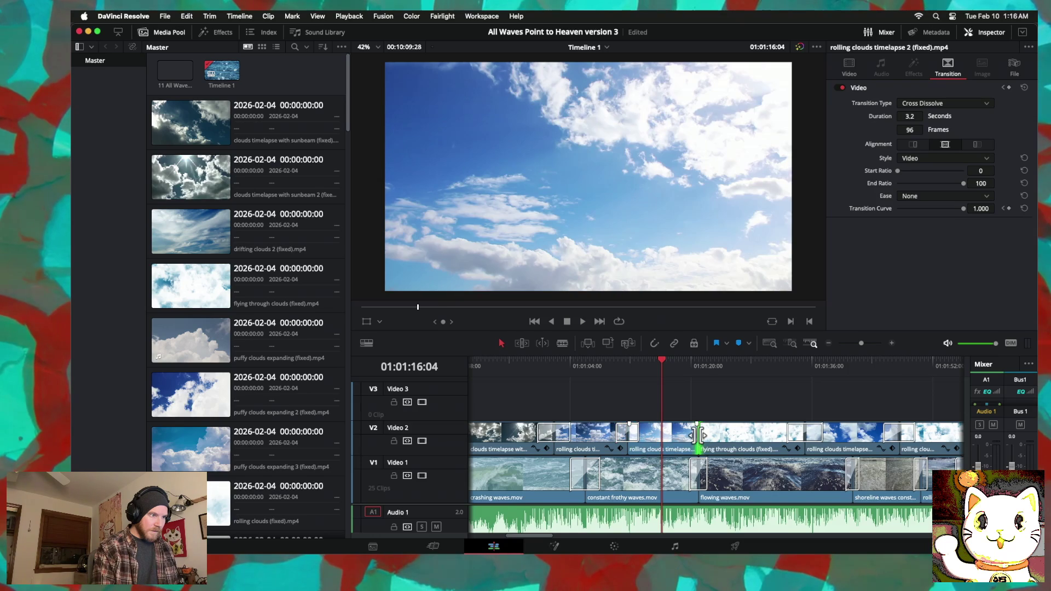
{"action": "right_click", "coordinate": [698, 435]}
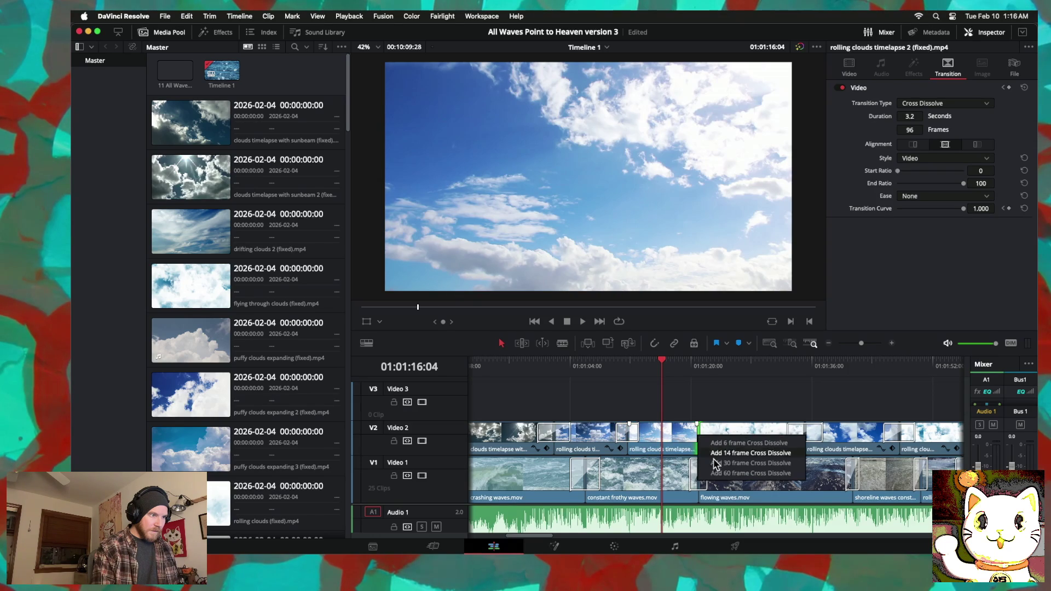
{"action": "left_click", "coordinate": [719, 473]}
{"action": "left_click", "coordinate": [700, 433]}
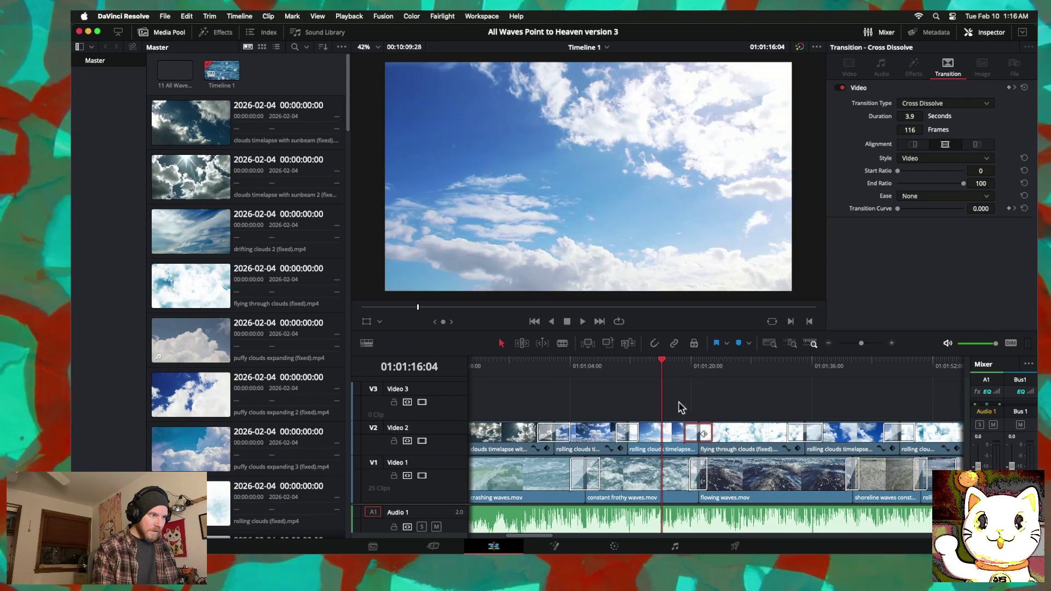
{"action": "left_click", "coordinate": [608, 366]}
{"action": "key", "text": "space"}
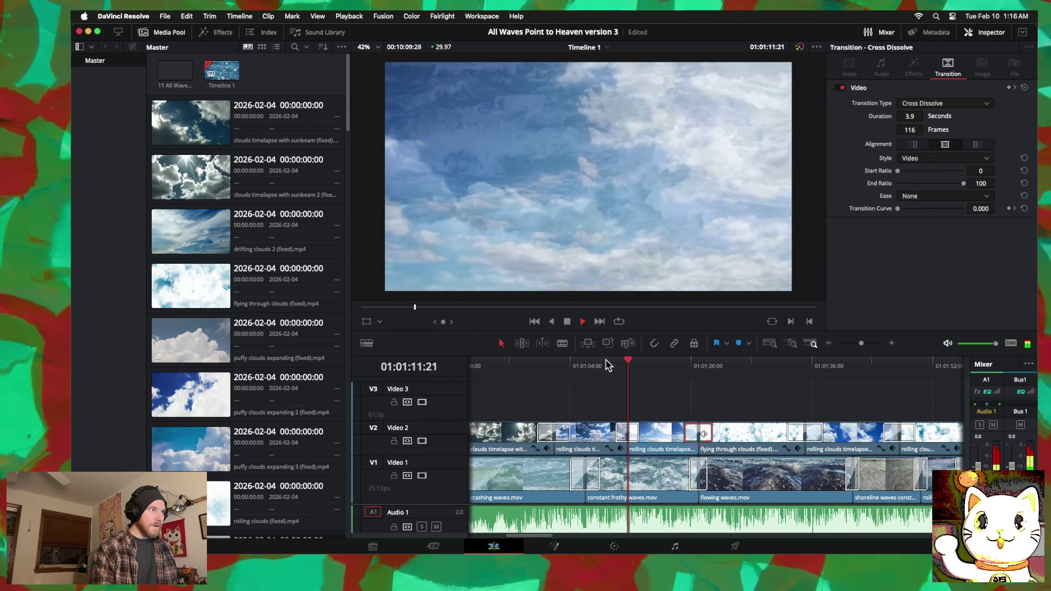
Step: Select the rolling clouds timelapse 2 clip and begin lowering its Video opacity toward 45.04
{"action": "left_click", "coordinate": [665, 437]}
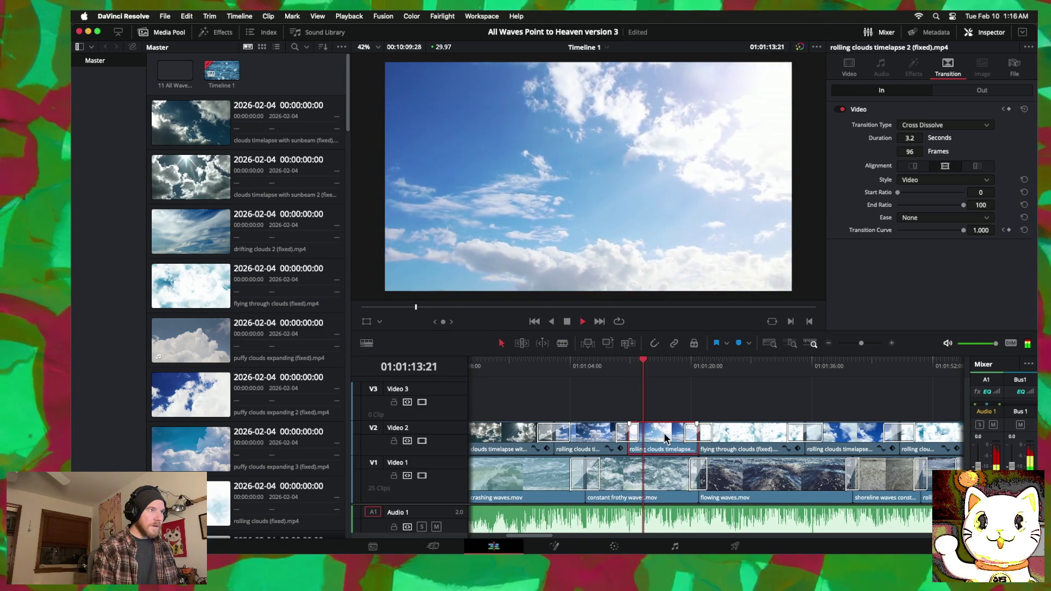
{"action": "left_click", "coordinate": [857, 68]}
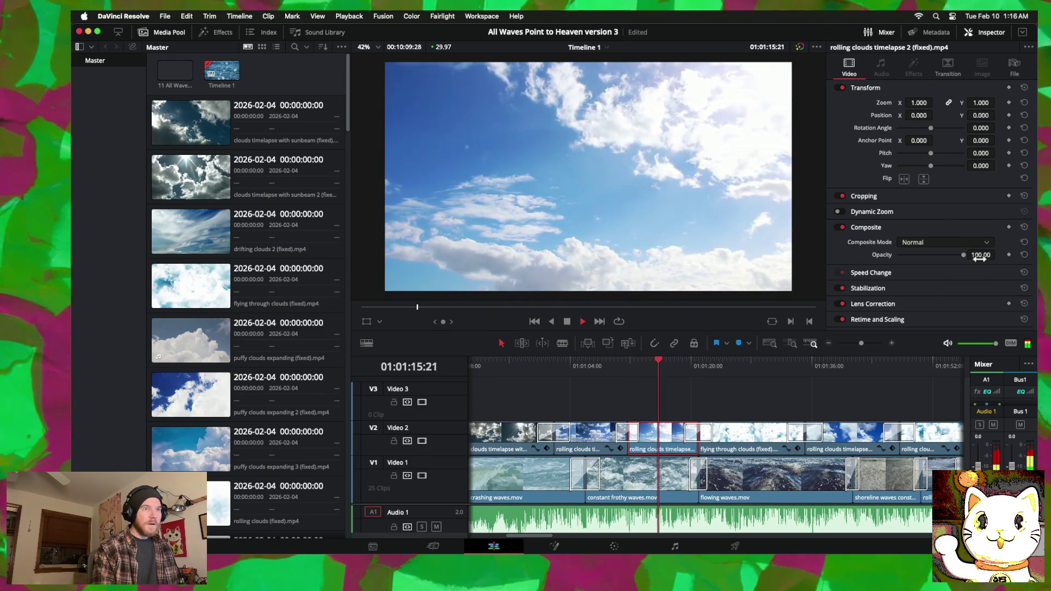
{"action": "left_click_drag", "start_coordinate": [931, 260], "coordinate": [929, 261]}
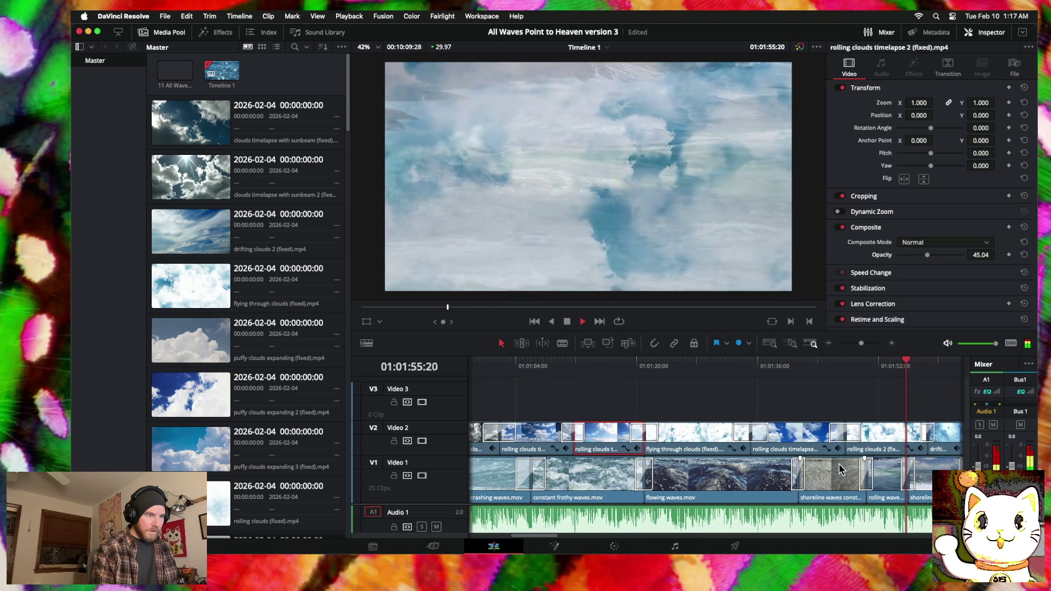
Step: Replay the waves section from about 01:01:17, then stop playback
{"action": "left_click", "coordinate": [619, 362]}
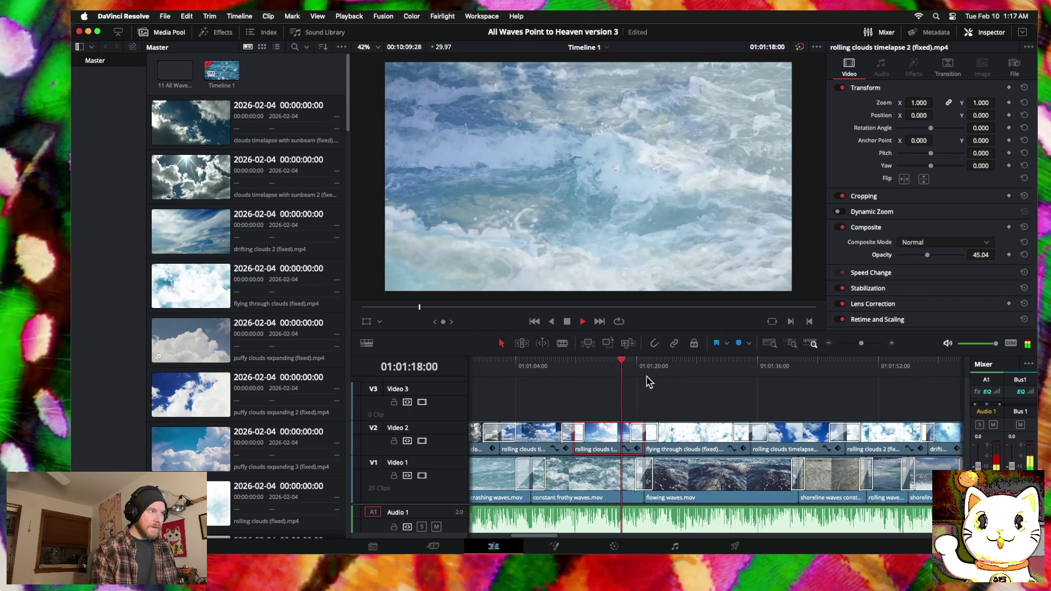
{"action": "key", "text": "space"}
{"action": "mouse_move", "coordinate": [814, 542]}
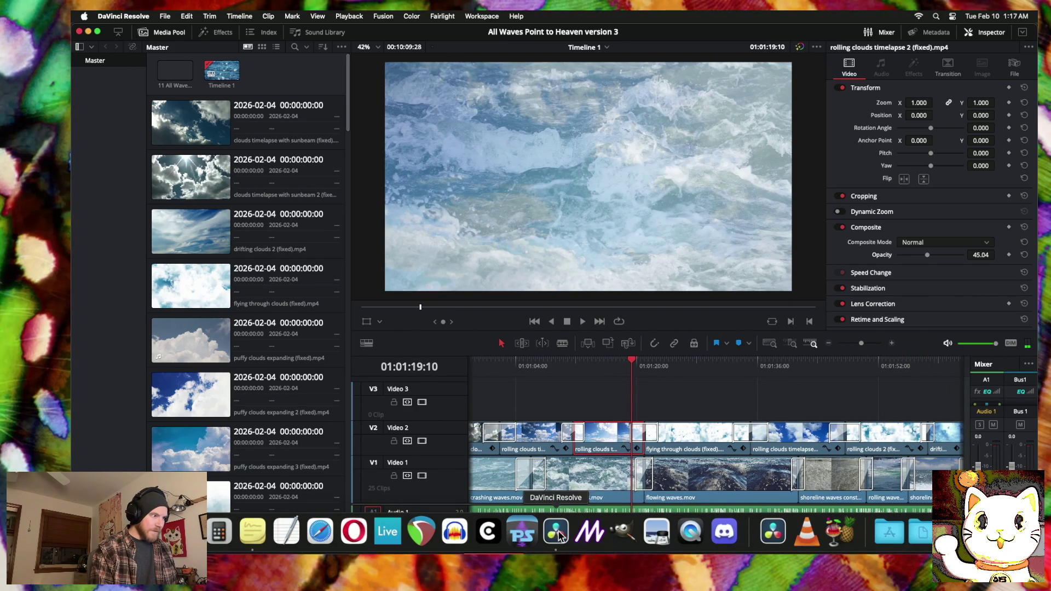
{"action": "left_click", "coordinate": [806, 533]}
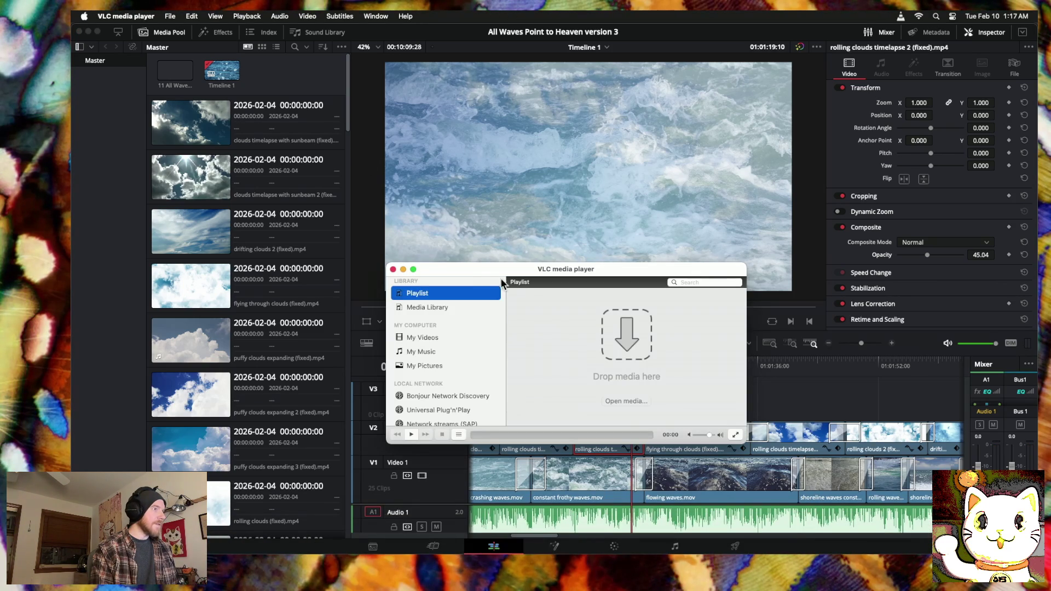
{"action": "left_click", "coordinate": [155, 15]}
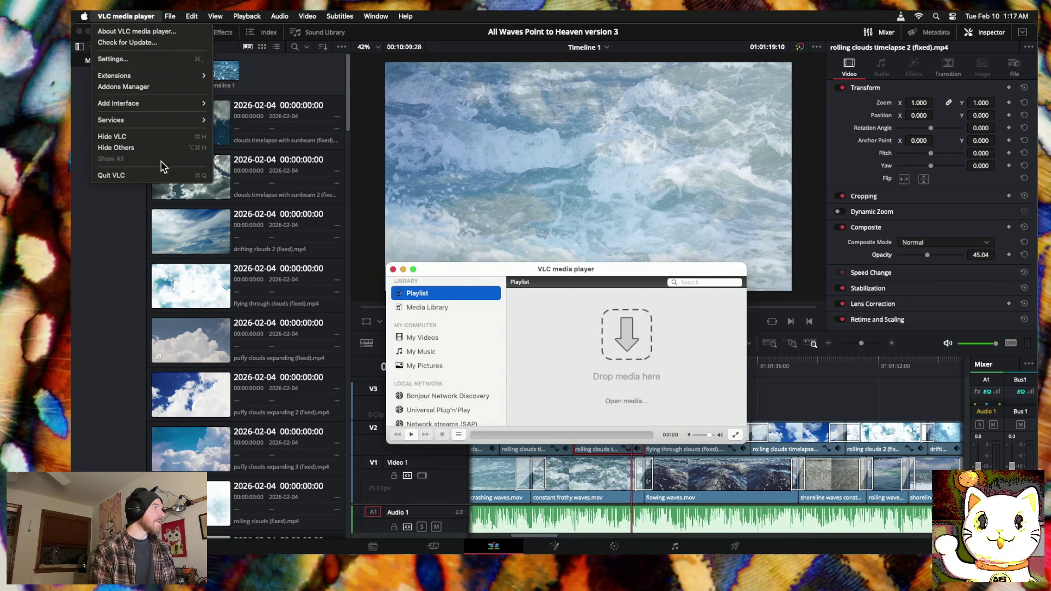
{"action": "left_click", "coordinate": [122, 15]}
{"action": "left_click", "coordinate": [133, 15]}
{"action": "left_click", "coordinate": [149, 179]}
{"action": "left_click", "coordinate": [122, 300]}
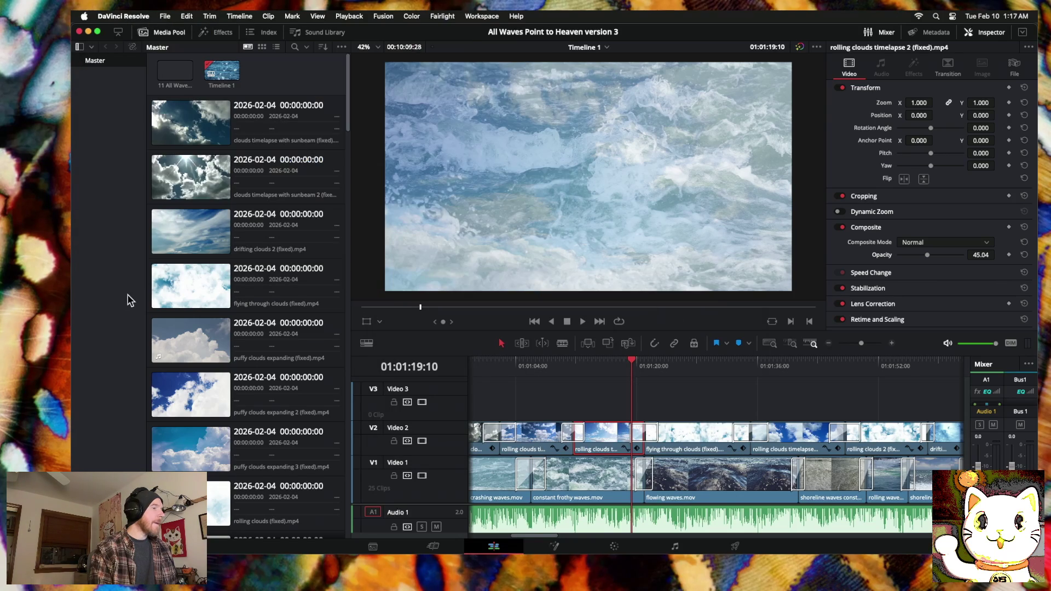
{"action": "mouse_move", "coordinate": [631, 364]}
{"action": "left_mouse_down"}
{"action": "mouse_move", "coordinate": [767, 375]}
{"action": "mouse_move", "coordinate": [715, 364]}
{"action": "left_mouse_up"}
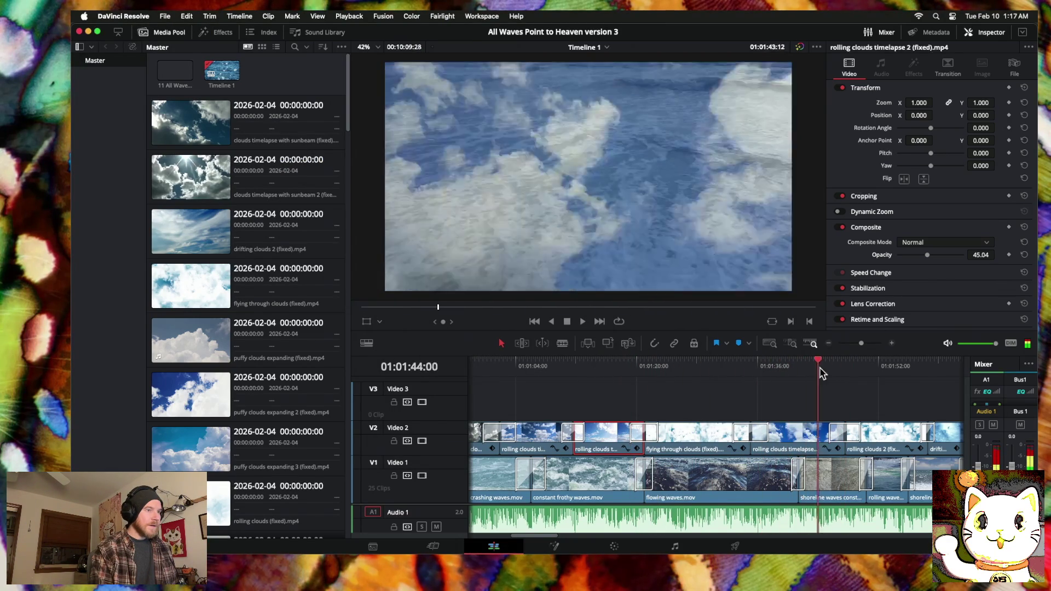
Step: Save the project from the File menu
{"action": "left_click", "coordinate": [366, 321]}
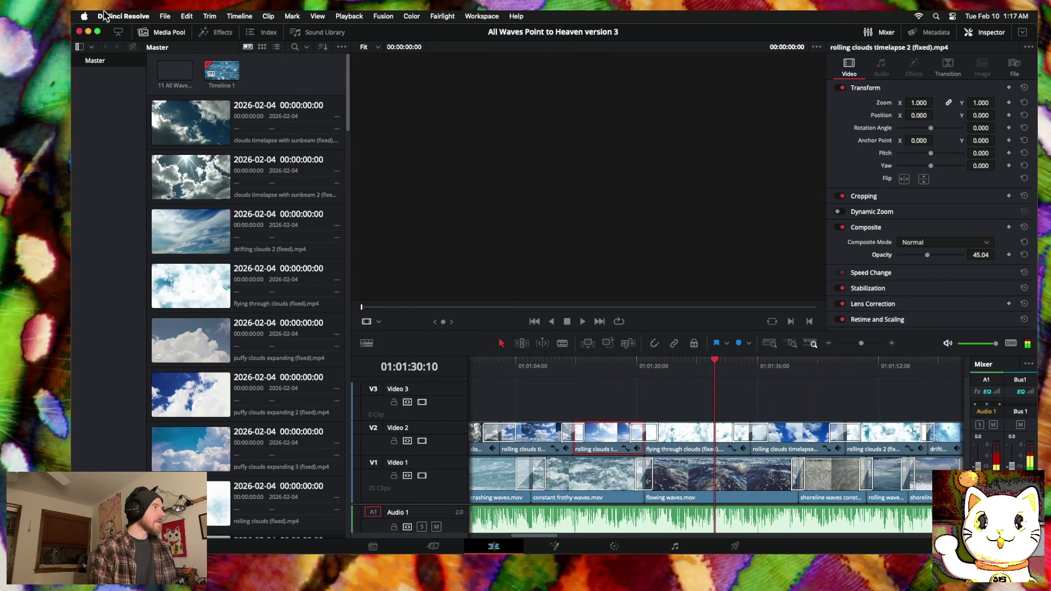
{"action": "left_click", "coordinate": [164, 16]}
{"action": "left_click", "coordinate": [178, 94]}
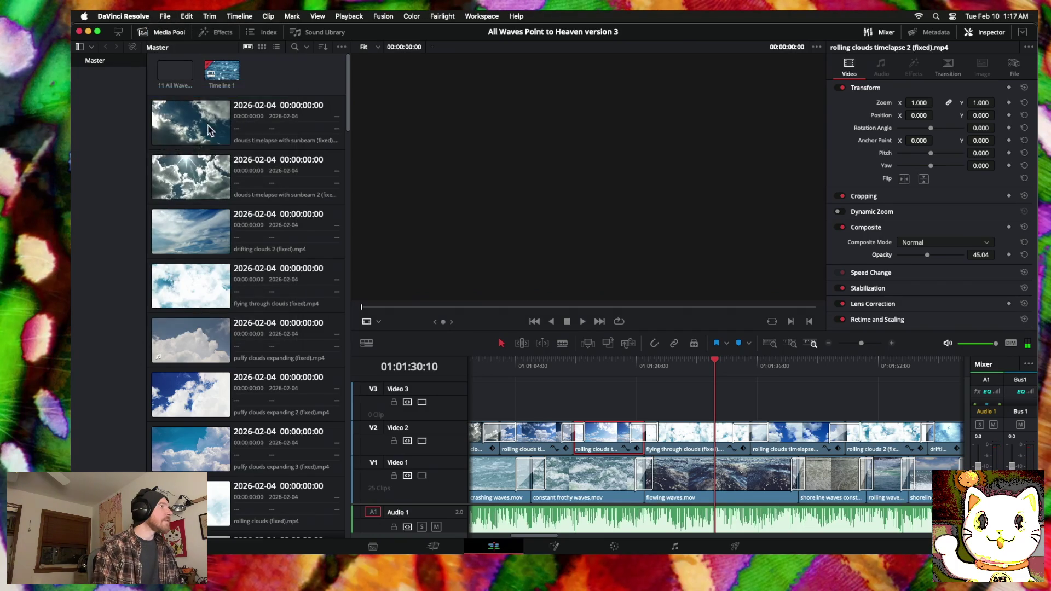
Step: Zoom the timeline out and scrub the cloud clips between about 01:01:26 and 01:01:37
{"action": "scroll", "coordinate": [709, 419], "scroll_direction": "right", "scroll_amount": 5}
{"action": "scroll", "coordinate": [712, 422], "scroll_direction": "right", "scroll_amount": 5}
{"action": "scroll", "coordinate": [714, 424], "scroll_direction": "right", "scroll_amount": 5}
{"action": "scroll", "coordinate": [719, 427], "scroll_direction": "right", "scroll_amount": 5}
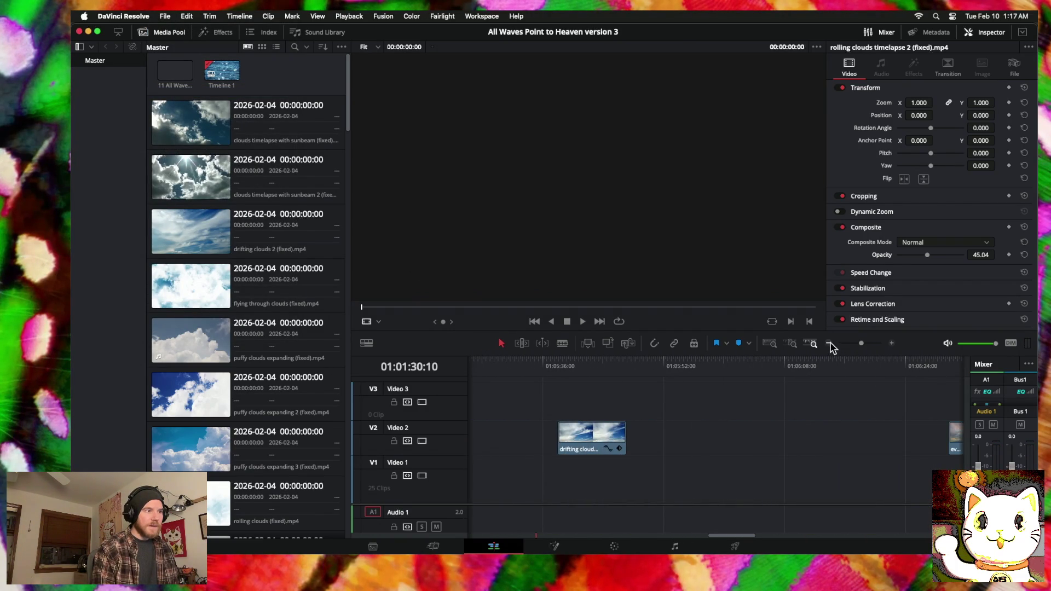
{"action": "left_click", "coordinate": [829, 342]}
{"action": "scroll", "coordinate": [847, 377], "scroll_direction": "right", "scroll_amount": 3}
{"action": "scroll", "coordinate": [807, 371], "scroll_direction": "right", "scroll_amount": 3}
{"action": "scroll", "coordinate": [767, 394], "scroll_direction": "left", "scroll_amount": 4}
{"action": "scroll", "coordinate": [689, 426], "scroll_direction": "left", "scroll_amount": 2}
{"action": "mouse_move", "coordinate": [638, 359]}
{"action": "left_mouse_down"}
{"action": "mouse_move", "coordinate": [653, 363]}
{"action": "mouse_move", "coordinate": [640, 364]}
{"action": "left_mouse_up"}
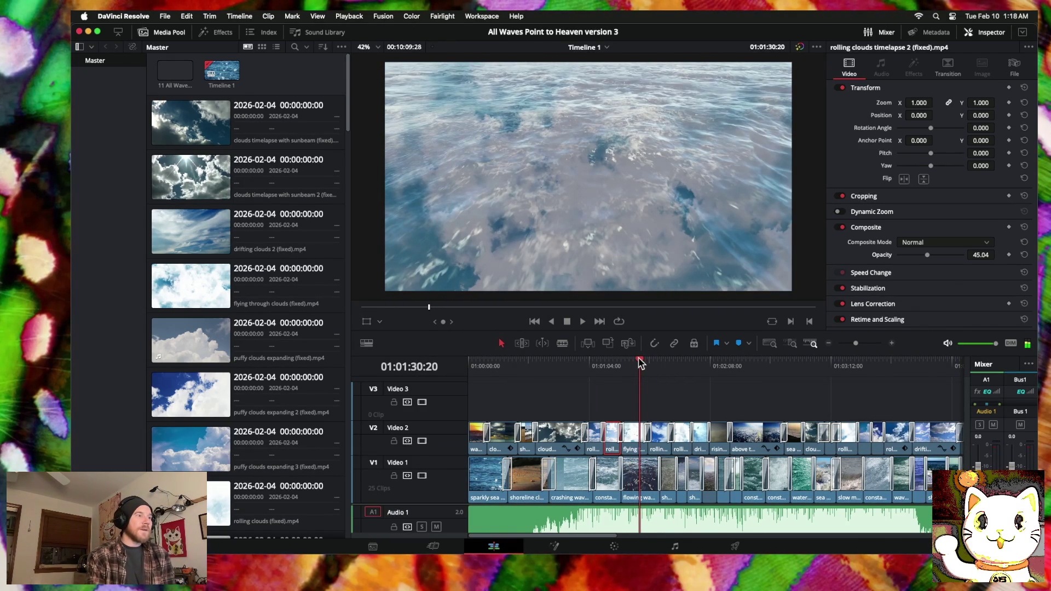
{"action": "left_click_drag", "start_coordinate": [637, 364], "coordinate": [663, 364]}
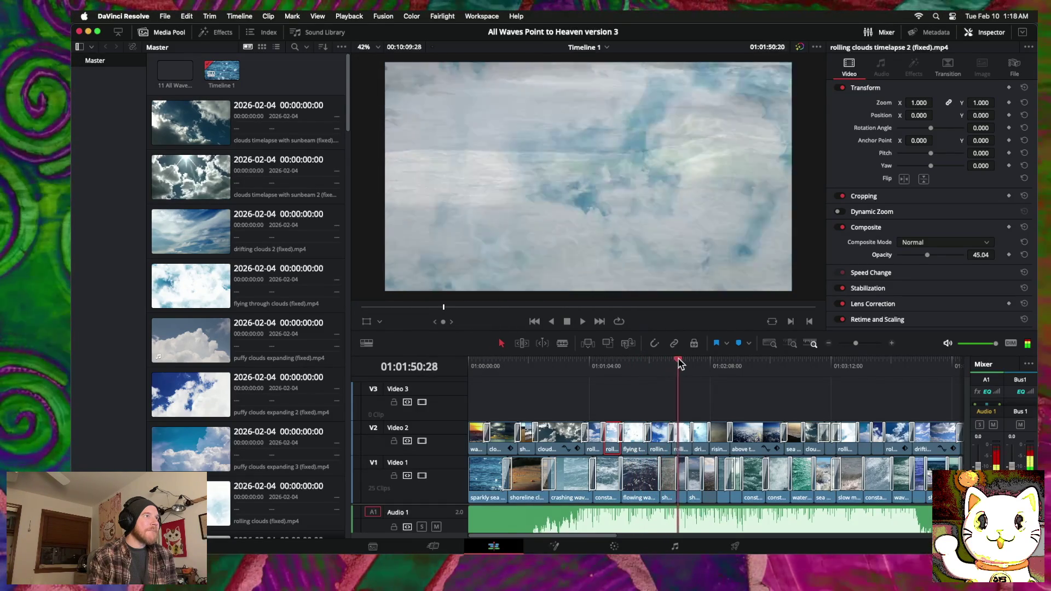
{"action": "mouse_move", "coordinate": [650, 363]}
{"action": "left_mouse_down"}
{"action": "mouse_move", "coordinate": [664, 363]}
{"action": "mouse_move", "coordinate": [633, 365]}
{"action": "mouse_move", "coordinate": [683, 363]}
{"action": "mouse_move", "coordinate": [627, 364]}
{"action": "left_mouse_up"}
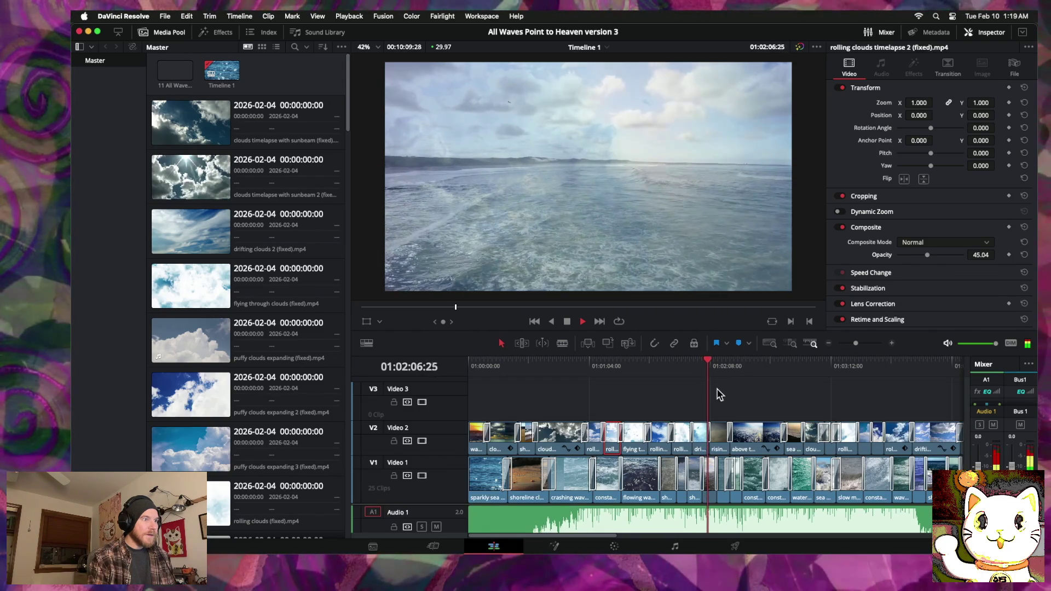
Step: Fit the whole edit in the timeline and scrub the scattered clips near the end
{"action": "scroll", "coordinate": [718, 392], "scroll_direction": "right", "scroll_amount": 3}
{"action": "scroll", "coordinate": [719, 392], "scroll_direction": "left", "scroll_amount": 3}
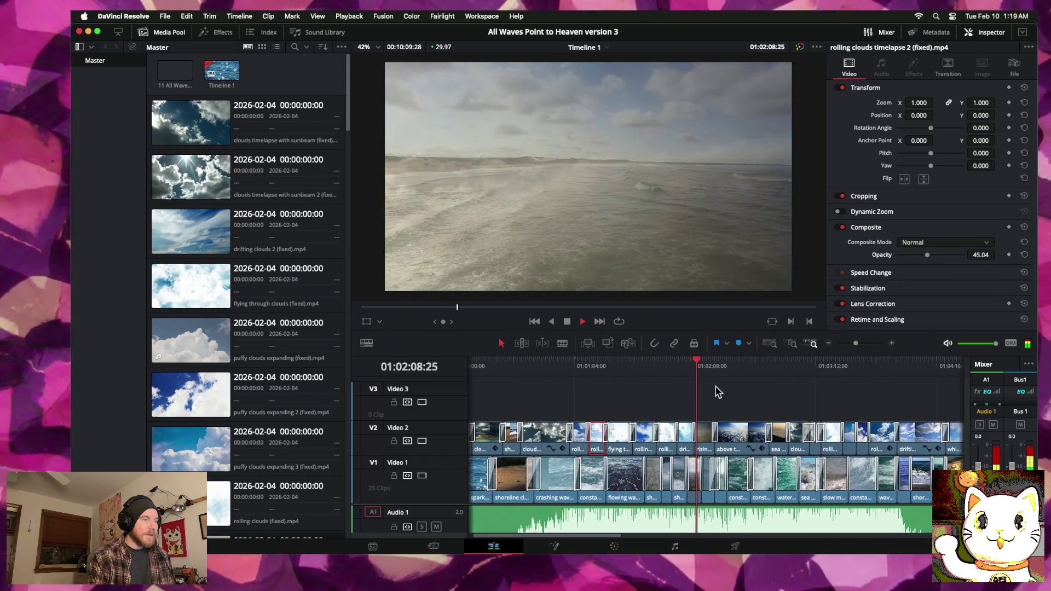
{"action": "left_click", "coordinate": [829, 344]}
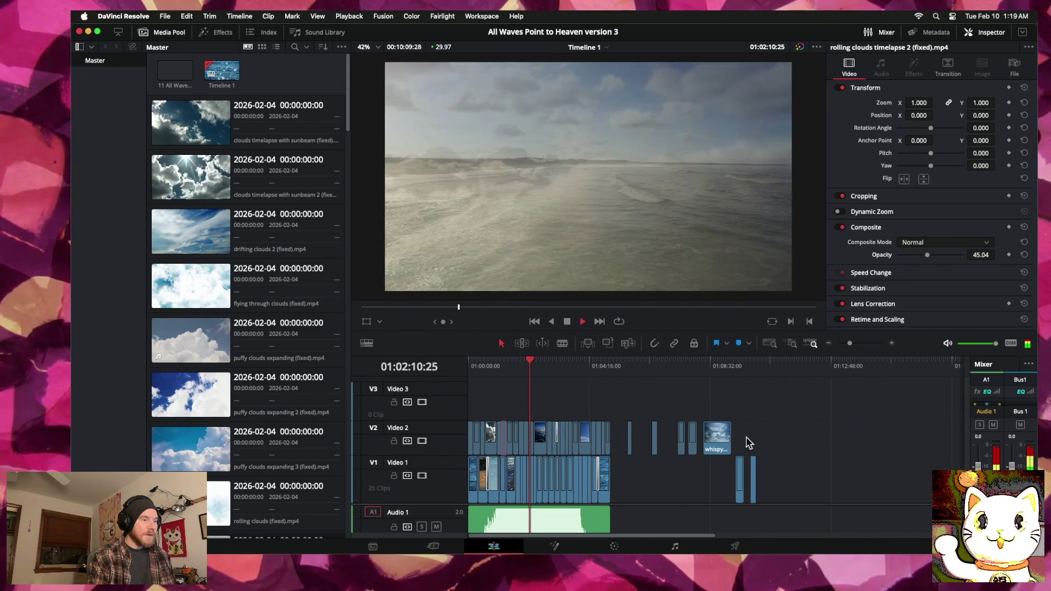
{"action": "left_click", "coordinate": [628, 370]}
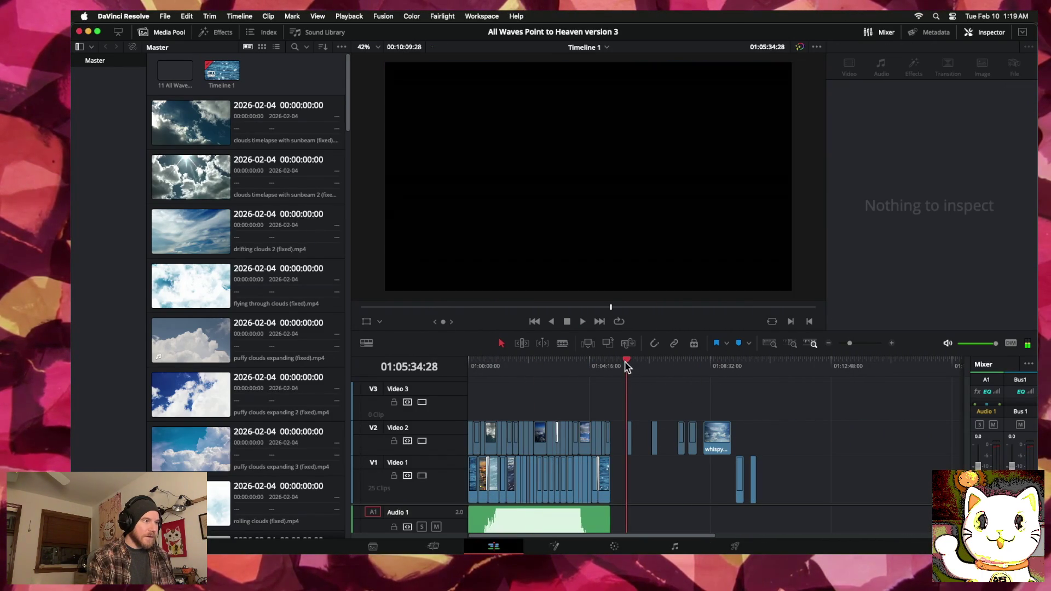
{"action": "mouse_move", "coordinate": [661, 364]}
{"action": "left_mouse_down"}
{"action": "mouse_move", "coordinate": [755, 375]}
{"action": "mouse_move", "coordinate": [630, 374]}
{"action": "left_mouse_up"}
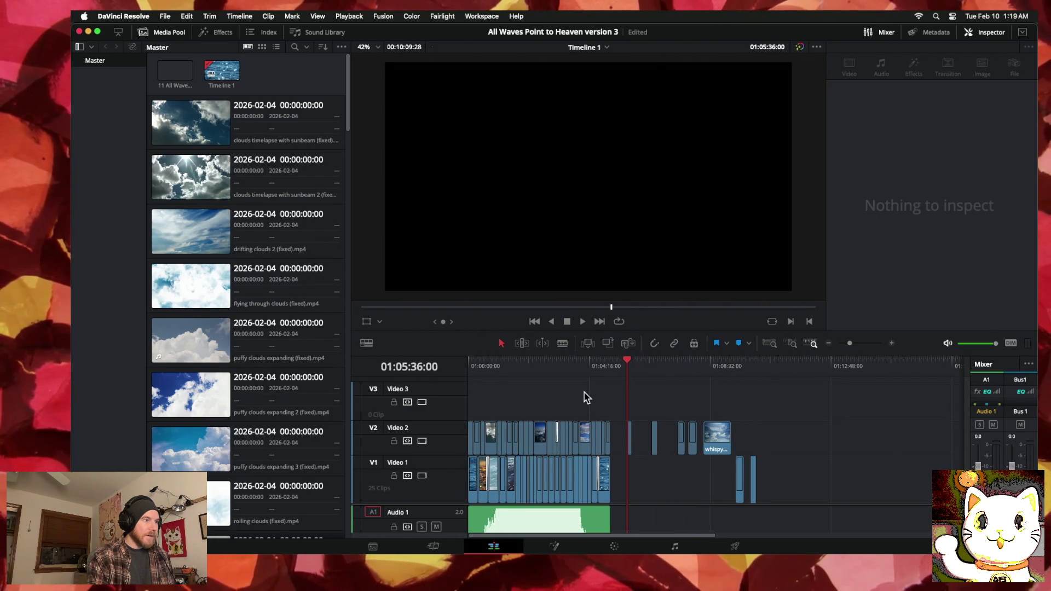
Step: Play the montage from the very start, looking through the Playback menu without changing anything
{"action": "scroll", "coordinate": [615, 379], "scroll_direction": "right", "scroll_amount": 2}
{"action": "key", "text": "Home"}
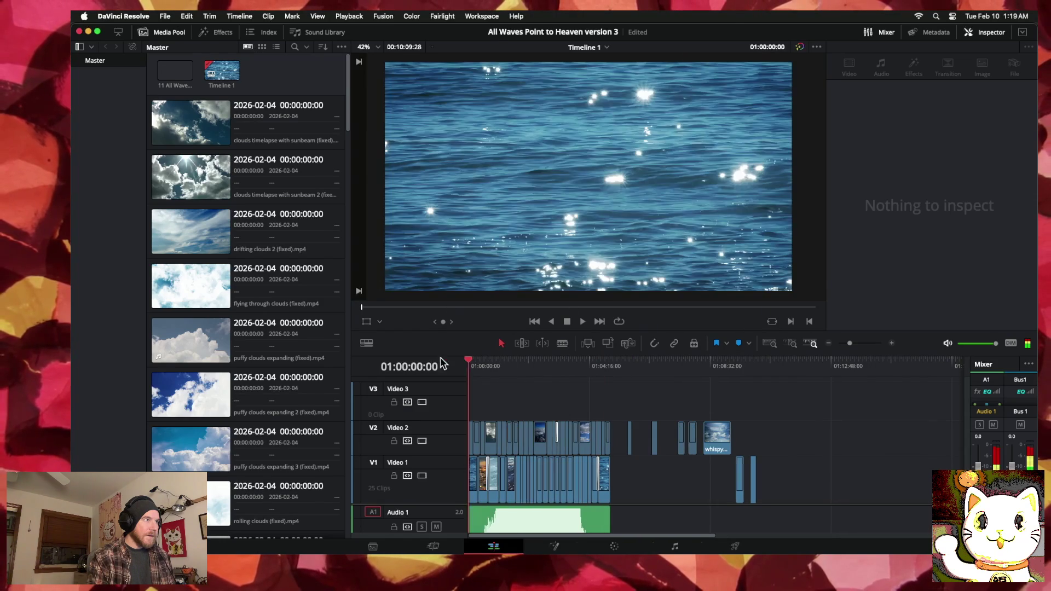
{"action": "key", "text": "space"}
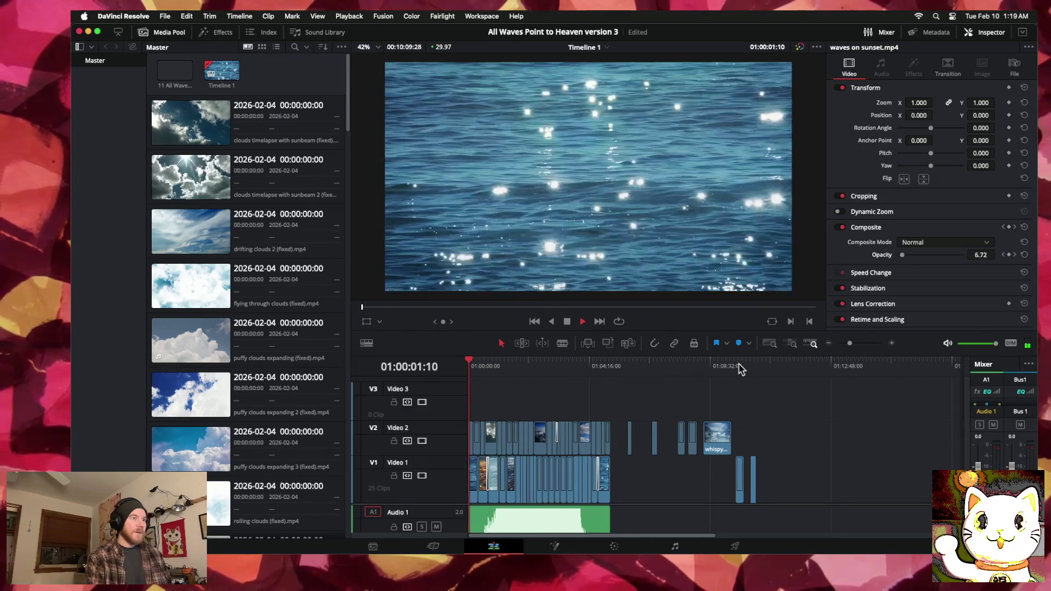
{"action": "left_click", "coordinate": [349, 16]}
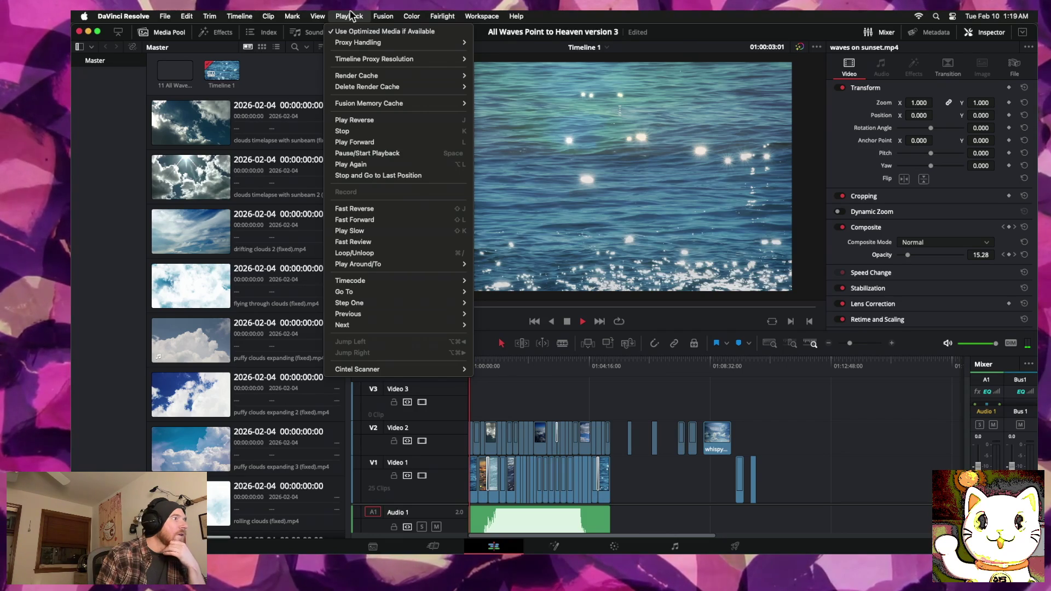
{"action": "left_click", "coordinate": [349, 16]}
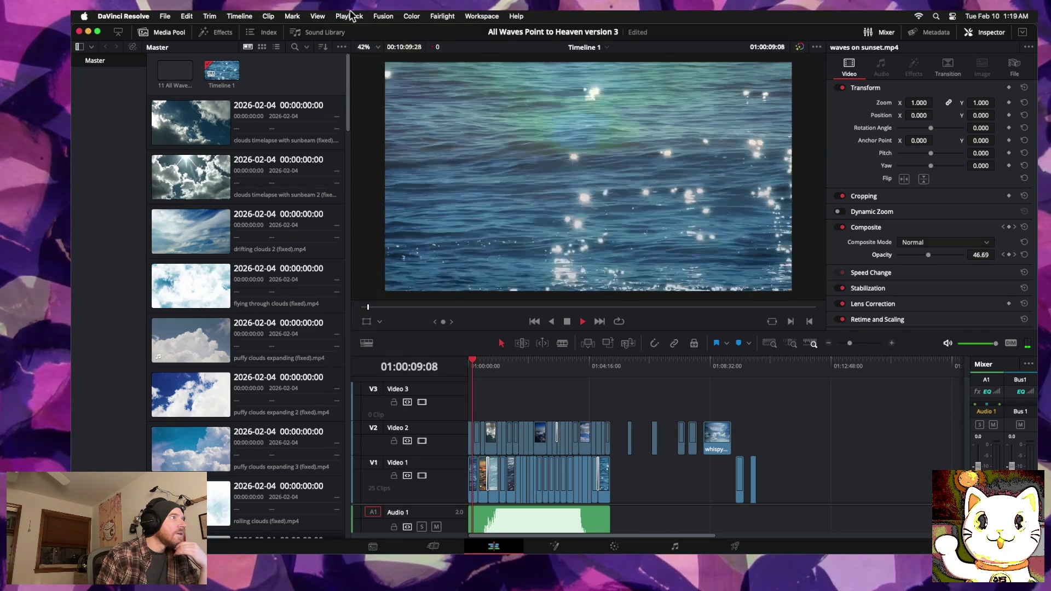
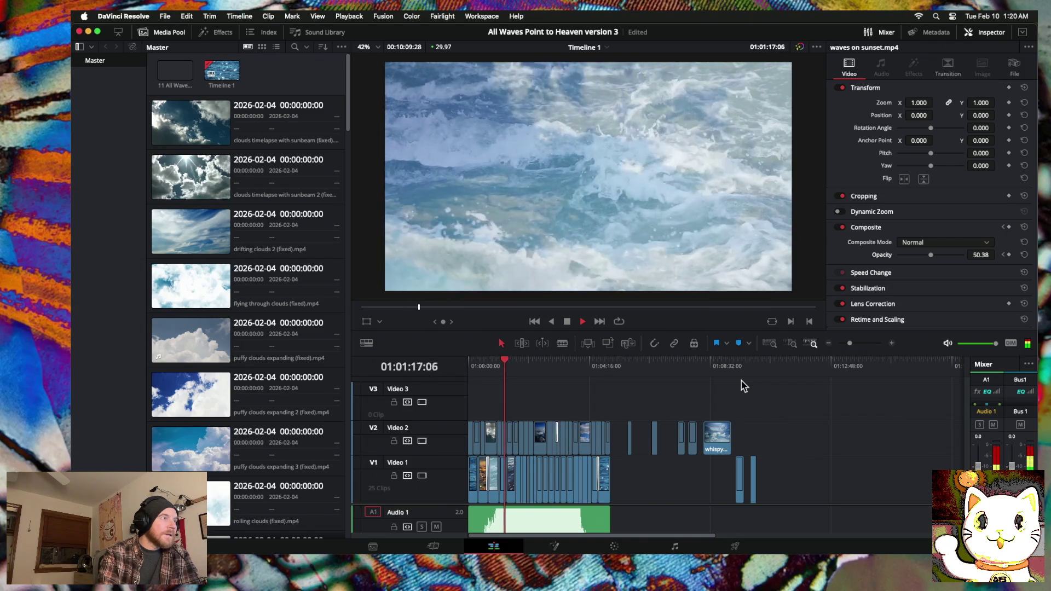
Step: Play the timeline again from about 01:00:38 in the clouds section
{"action": "mouse_move", "coordinate": [507, 360]}
{"action": "left_mouse_down"}
{"action": "mouse_move", "coordinate": [487, 364]}
{"action": "mouse_move", "coordinate": [564, 364]}
{"action": "mouse_move", "coordinate": [509, 362]}
{"action": "left_mouse_up"}
{"action": "key", "text": "space"}
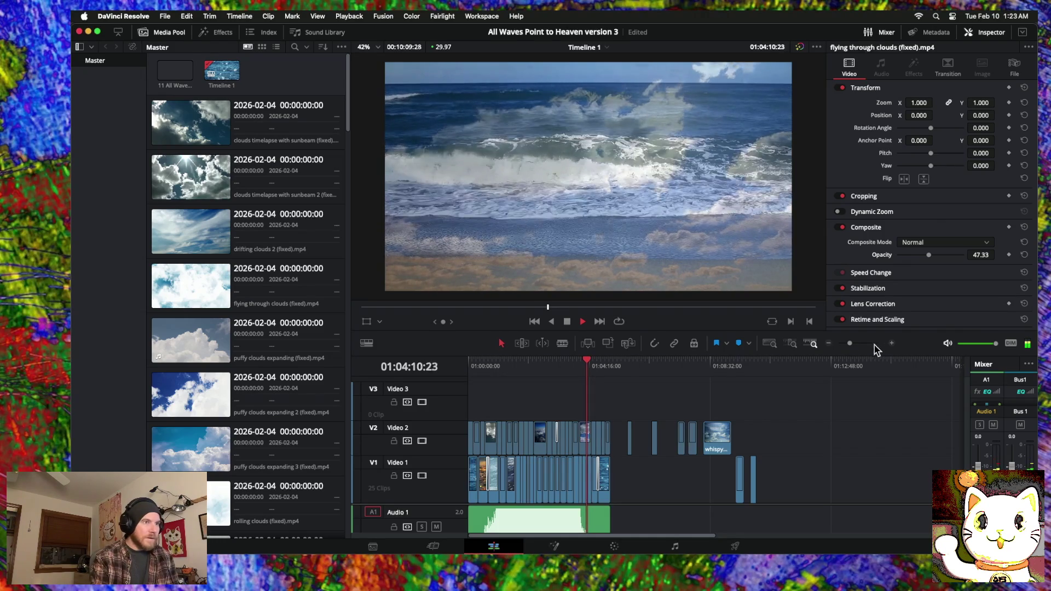
{"action": "left_click", "coordinate": [892, 344]}
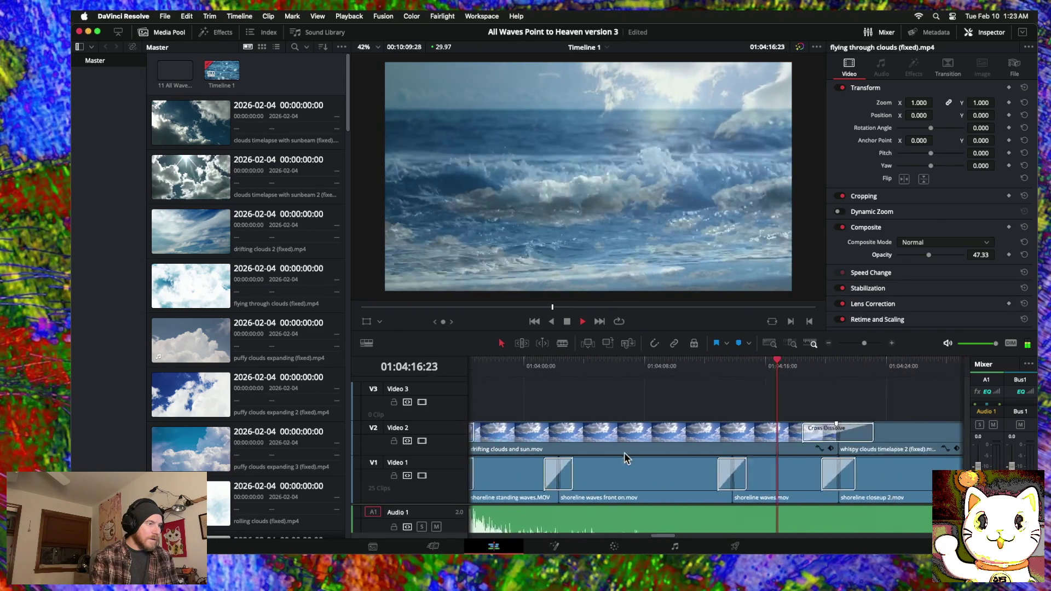
Step: Zoom the timeline out two levels and scroll to the later clips and their cross dissolves
{"action": "scroll", "coordinate": [676, 383], "scroll_direction": "left", "scroll_amount": 5}
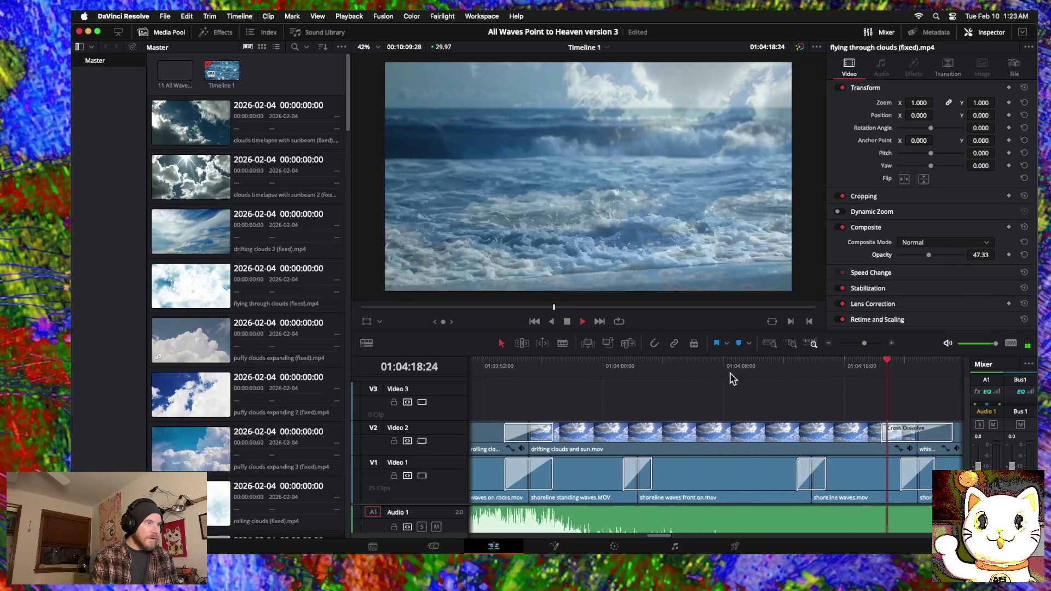
{"action": "left_click", "coordinate": [828, 344]}
{"action": "left_click", "coordinate": [828, 344]}
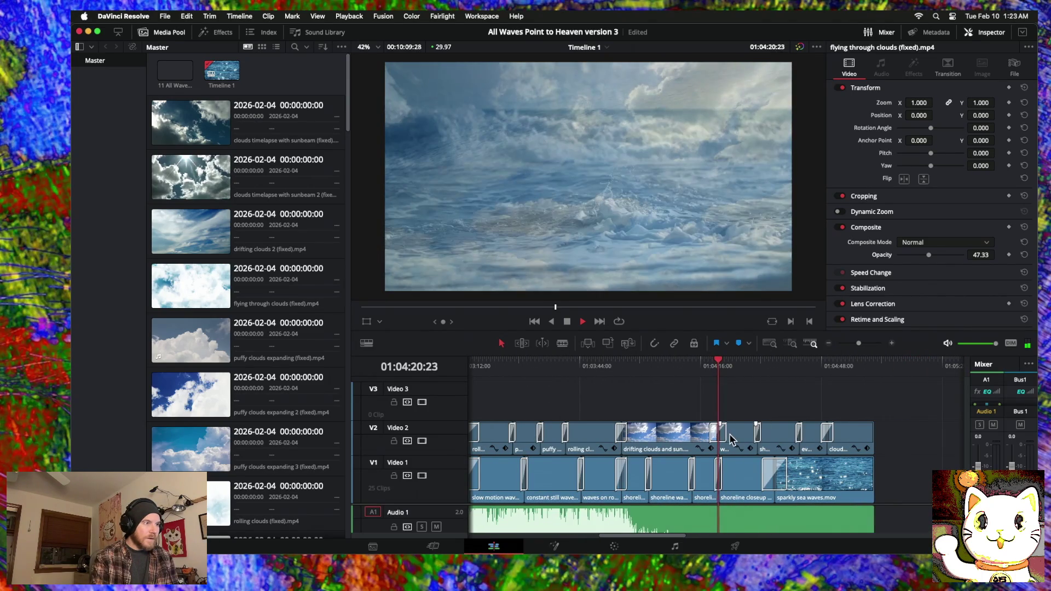
{"action": "scroll", "coordinate": [651, 448], "scroll_direction": "left", "scroll_amount": 5}
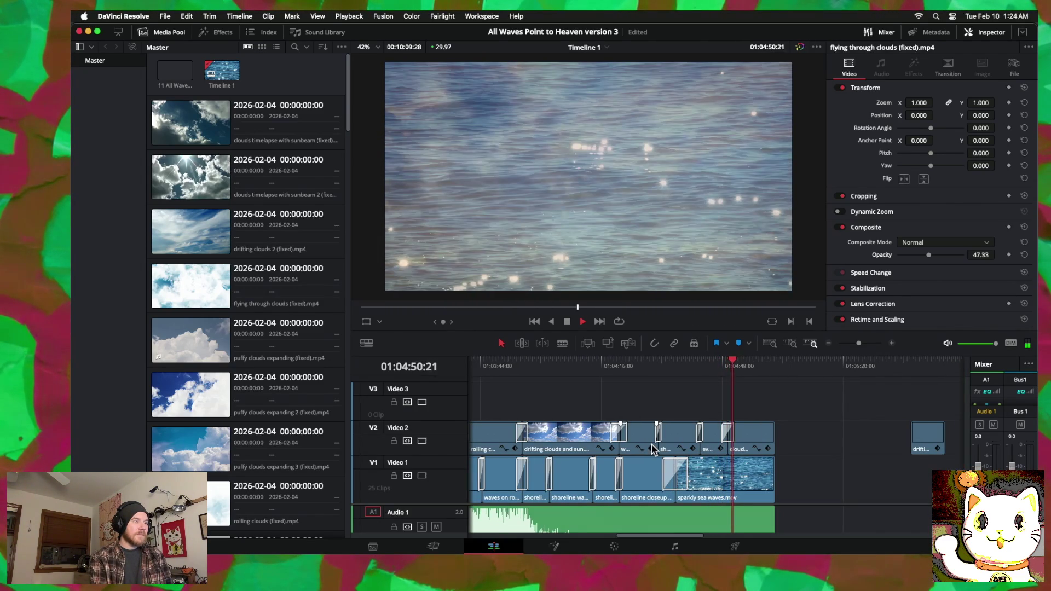
Step: Shift the small clouds clip and 'drifting clouds 2' further right on V2, viewing the whole timeline
{"action": "left_click", "coordinate": [830, 344]}
{"action": "left_click_drag", "start_coordinate": [764, 448], "coordinate": [849, 449]}
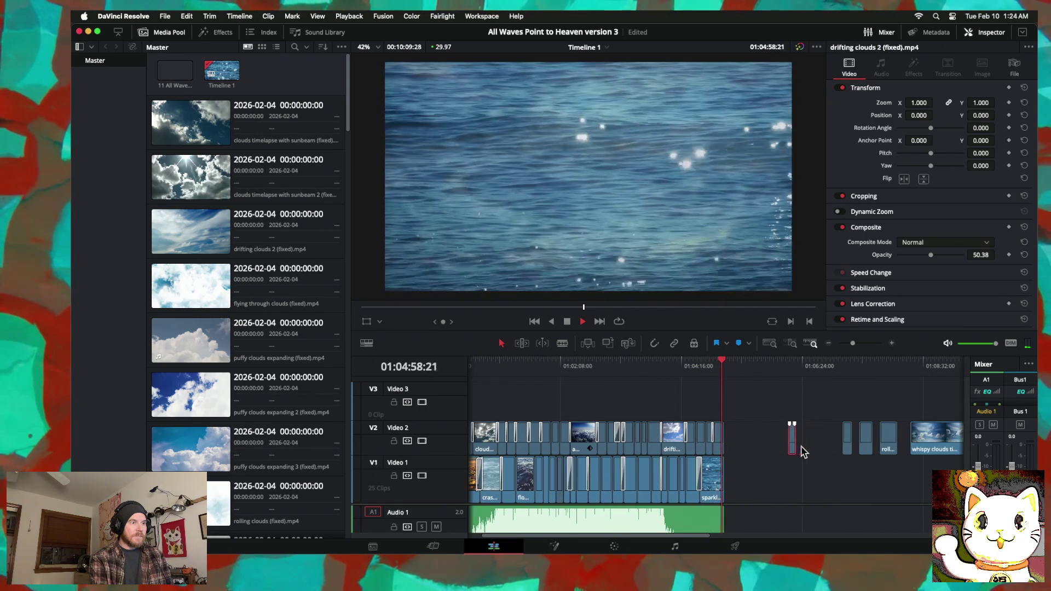
{"action": "left_click_drag", "start_coordinate": [791, 448], "coordinate": [829, 450]}
{"action": "left_click", "coordinate": [829, 343]}
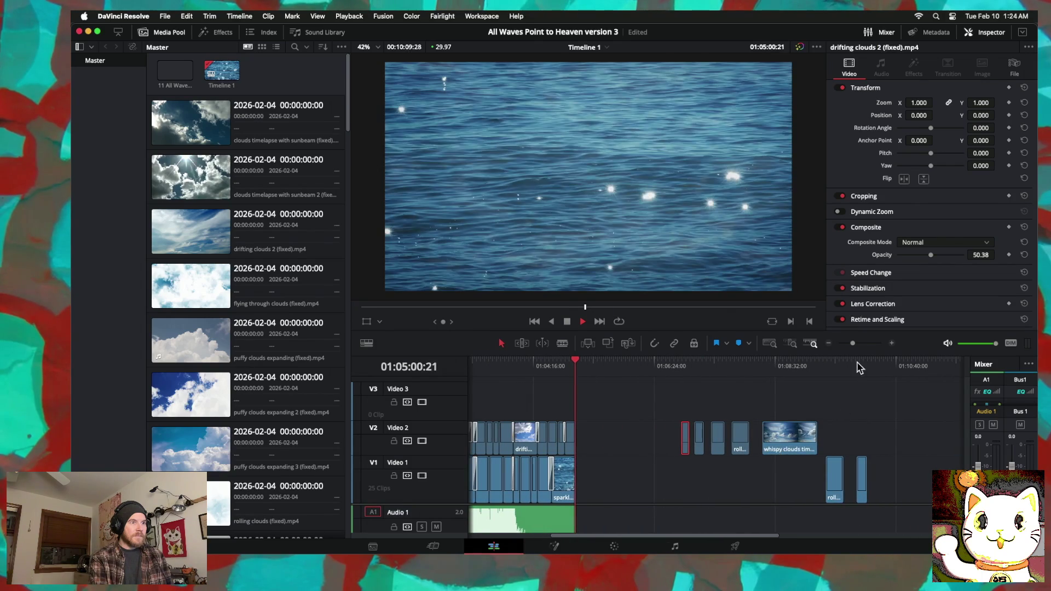
{"action": "left_click", "coordinate": [828, 345]}
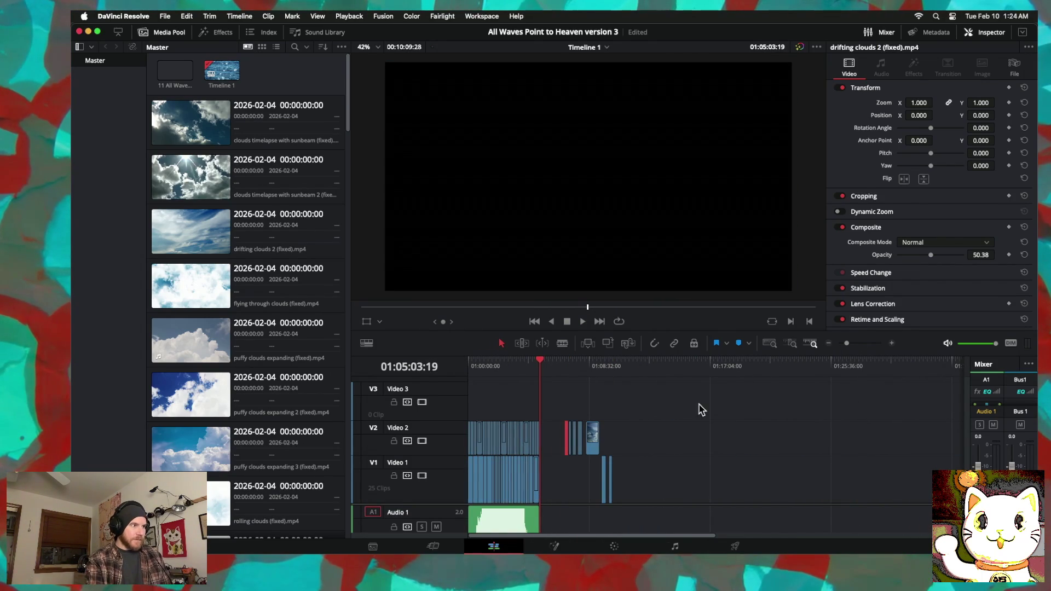
Step: Save the project, delete the leftover clips past the music's end, and go to the Deliver page
{"action": "left_click", "coordinate": [165, 16]}
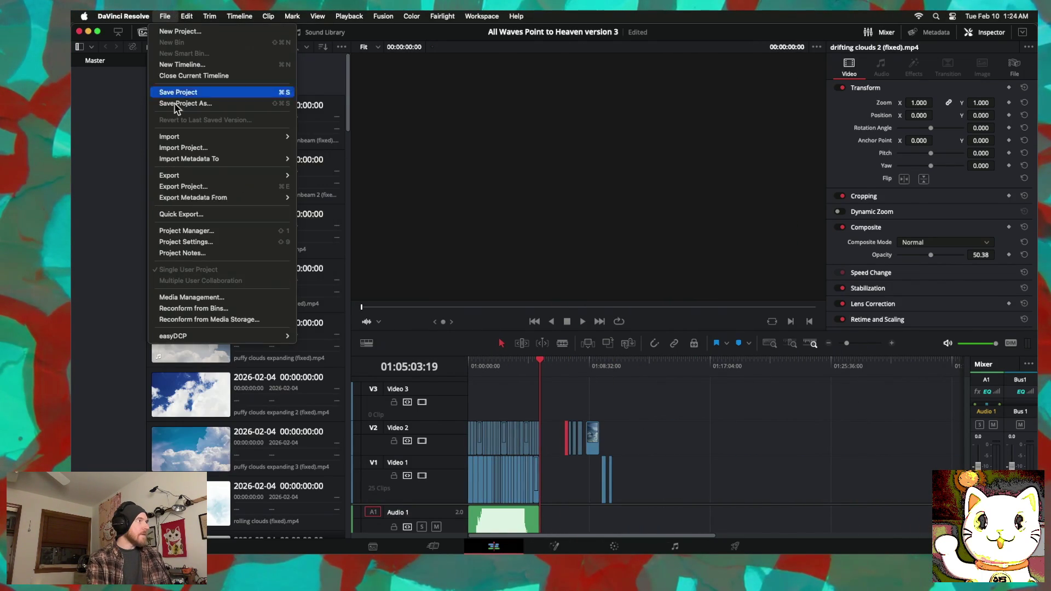
{"action": "left_click", "coordinate": [178, 92]}
{"action": "left_click_drag", "start_coordinate": [647, 438], "coordinate": [559, 488]}
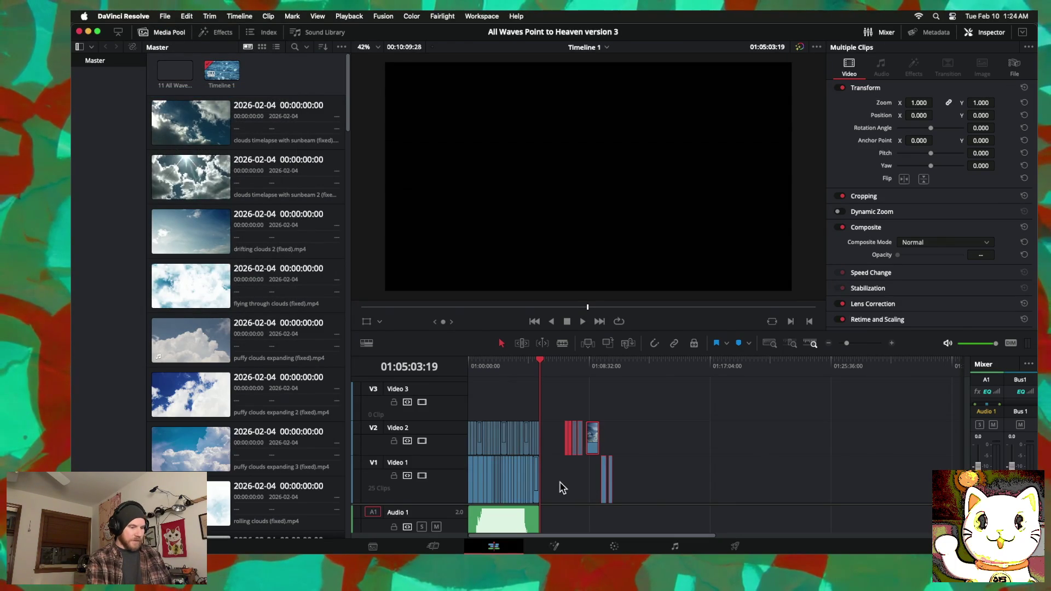
{"action": "key", "text": "Delete"}
{"action": "left_click", "coordinate": [738, 546]}
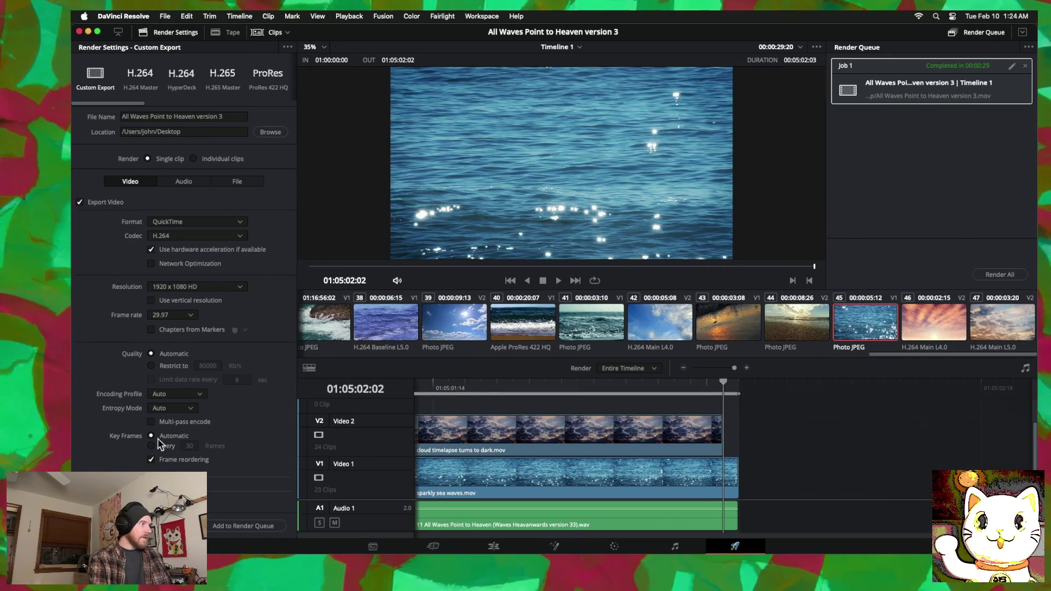
Step: Replace the old render job with the current timeline and render 'All Waves Point to Heaven version 3'
{"action": "left_click", "coordinate": [1026, 65]}
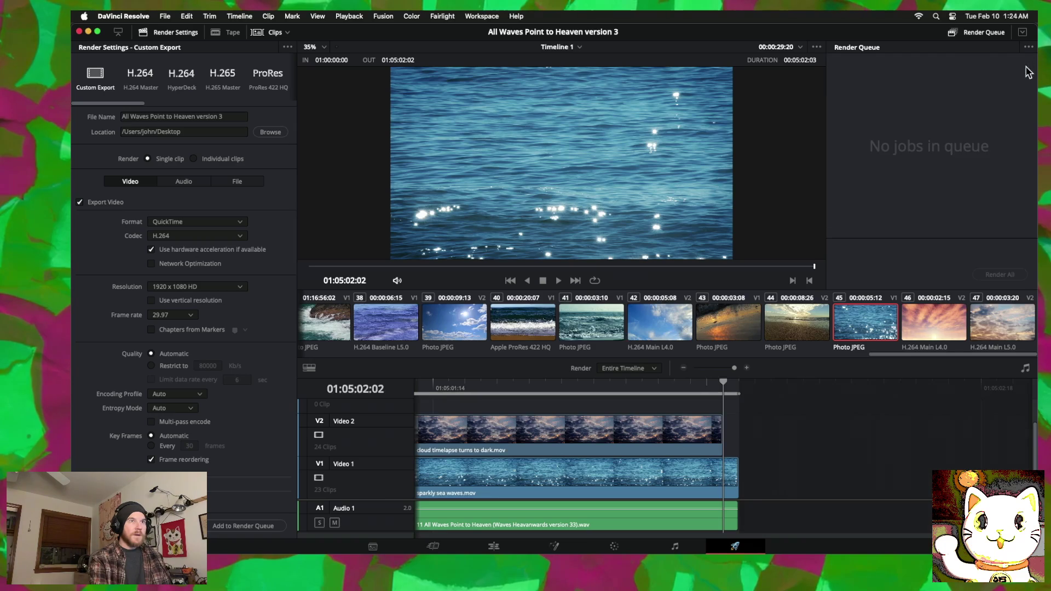
{"action": "left_click", "coordinate": [249, 526]}
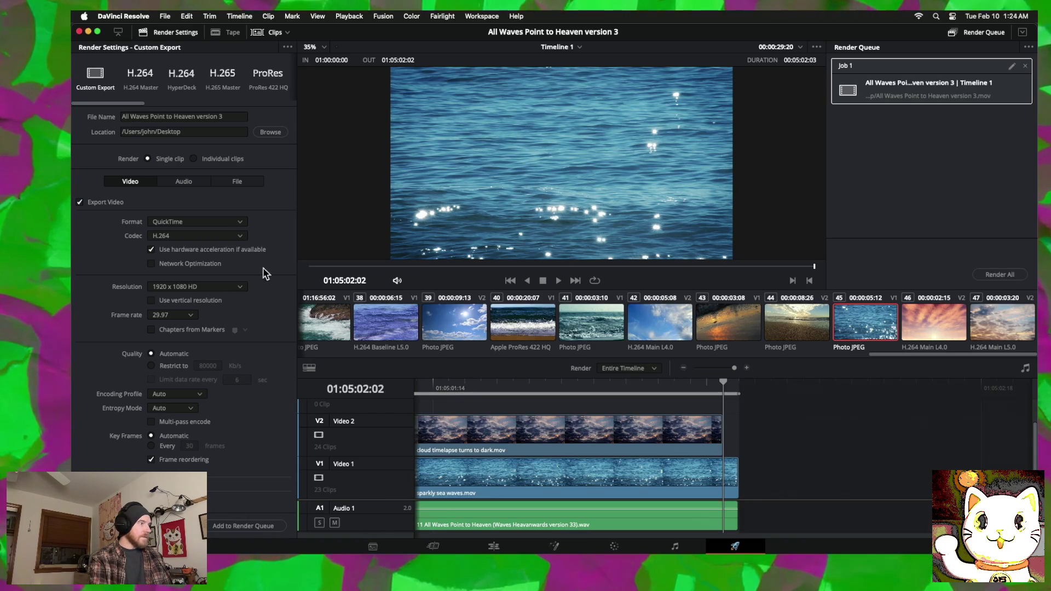
{"action": "left_click", "coordinate": [1011, 275]}
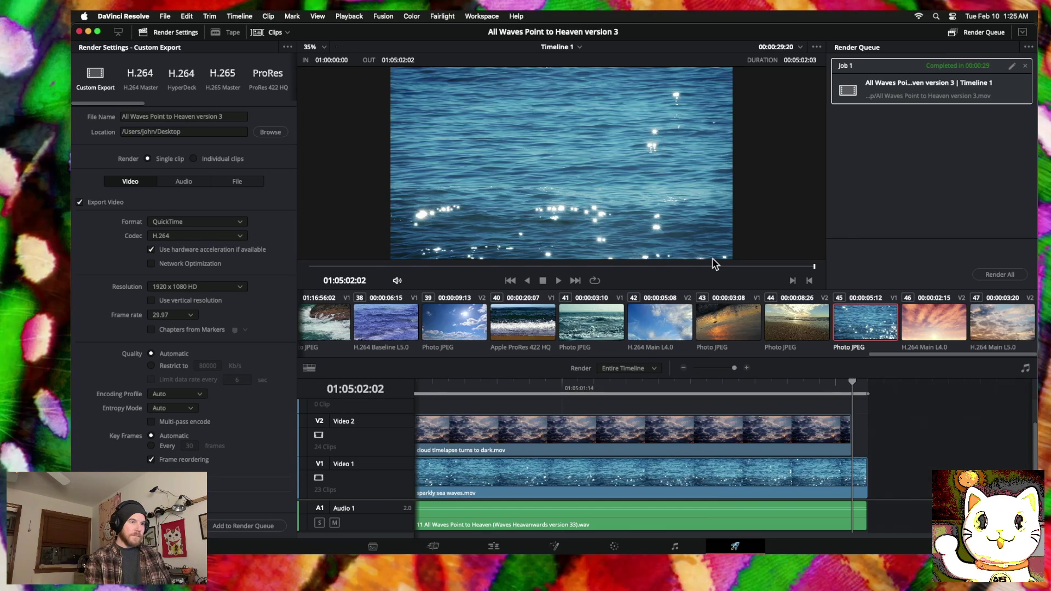
{"action": "left_click", "coordinate": [850, 436]}
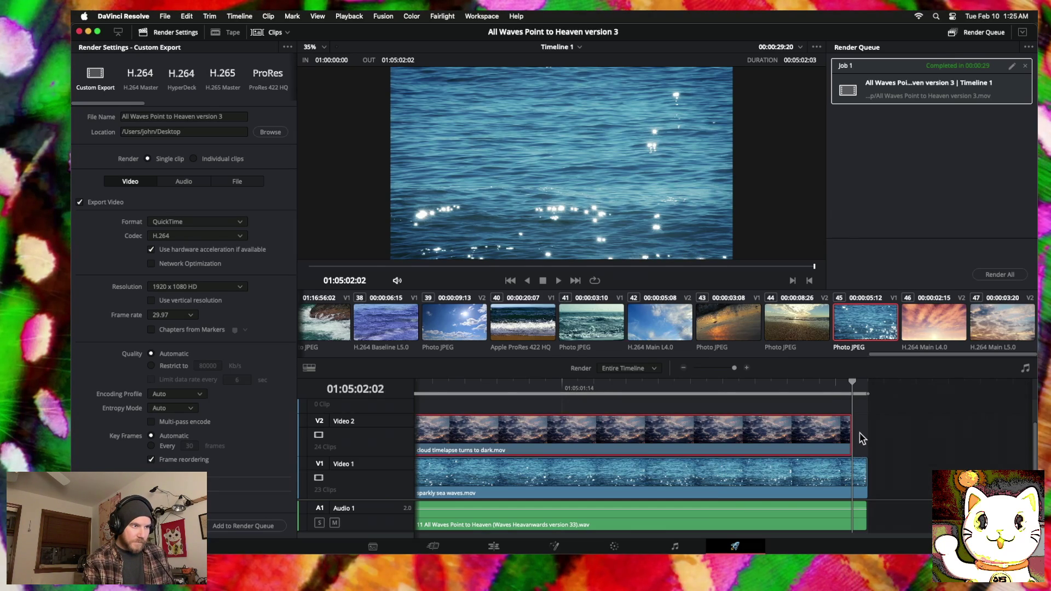
{"action": "left_click", "coordinate": [878, 412]}
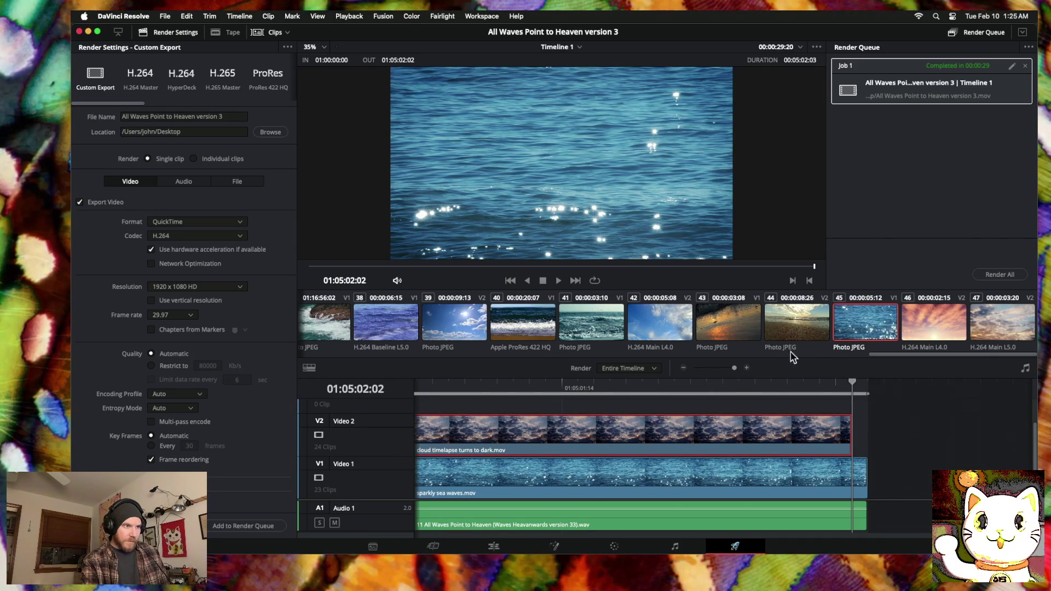
Step: Back on the Edit page, undo twice to restore the two leftover clips, then minimize Resolve
{"action": "left_click", "coordinate": [500, 545]}
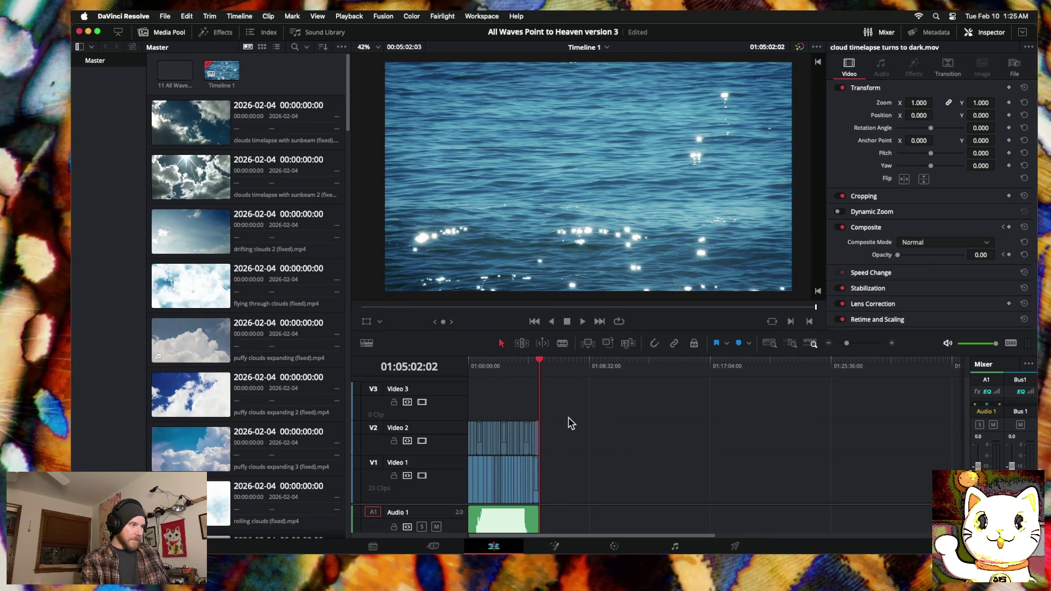
{"action": "left_click", "coordinate": [187, 16]}
{"action": "left_click", "coordinate": [197, 39]}
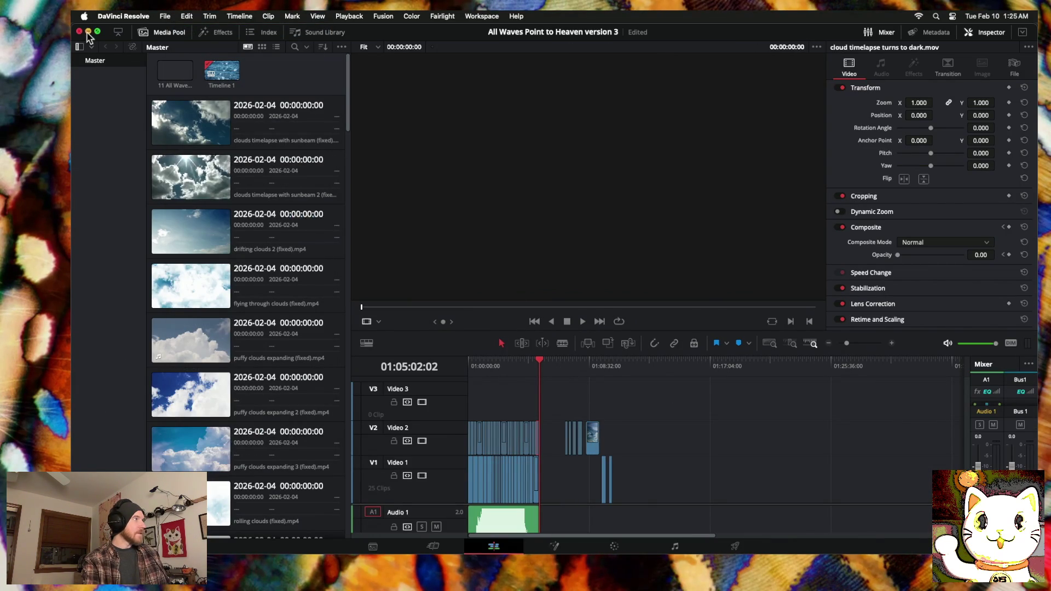
{"action": "left_click", "coordinate": [88, 32]}
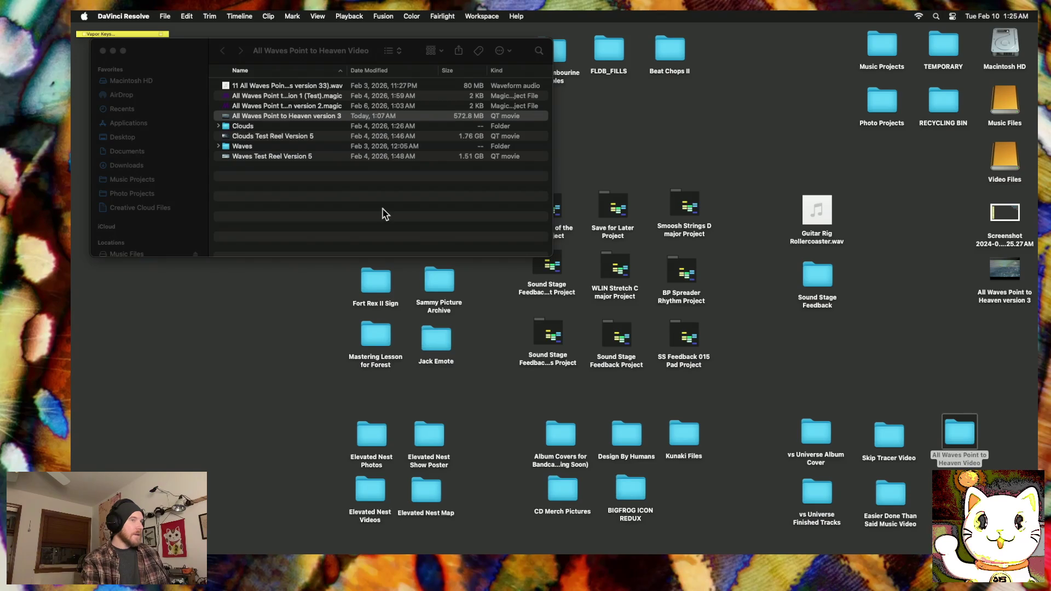
Step: Move the version 3 movie into the Video folder, replacing the older render, and open it with VLC
{"action": "left_click_drag", "start_coordinate": [1002, 280], "coordinate": [318, 185]}
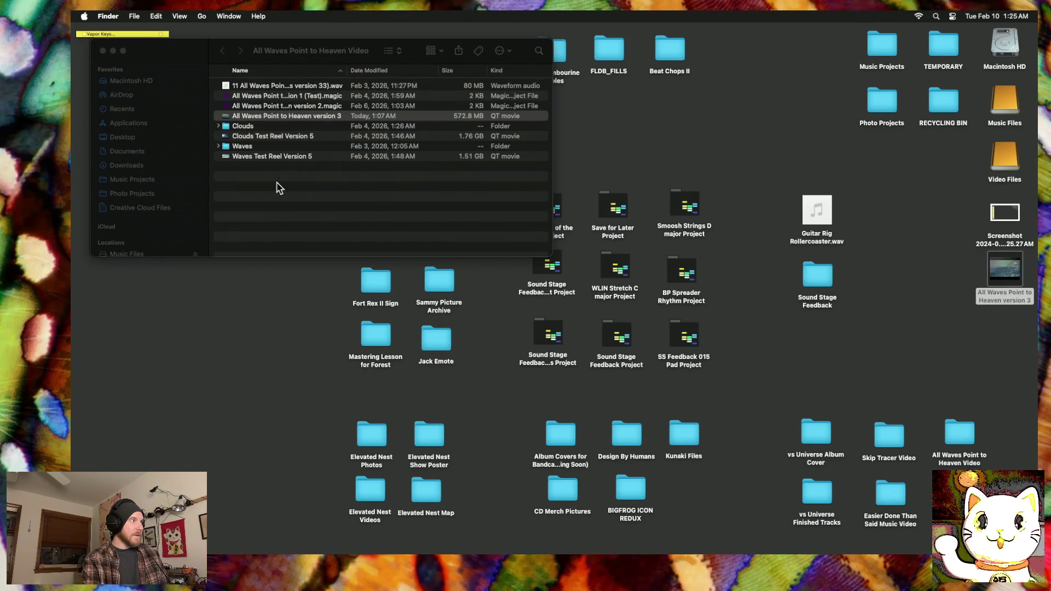
{"action": "left_click", "coordinate": [707, 114]}
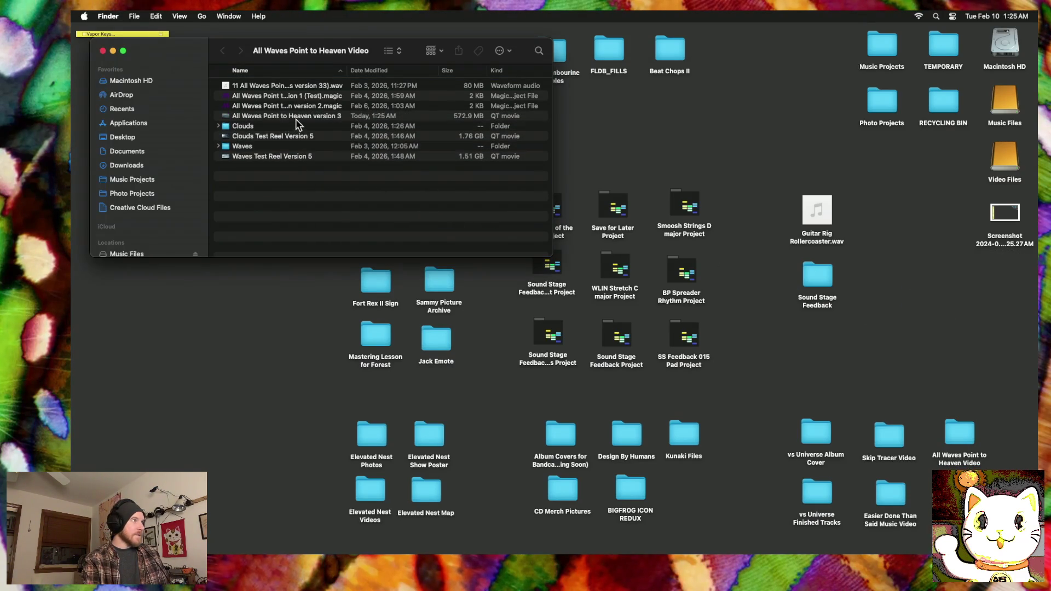
{"action": "left_click", "coordinate": [308, 118]}
{"action": "right_click", "coordinate": [308, 118]}
{"action": "mouse_move", "coordinate": [438, 131]}
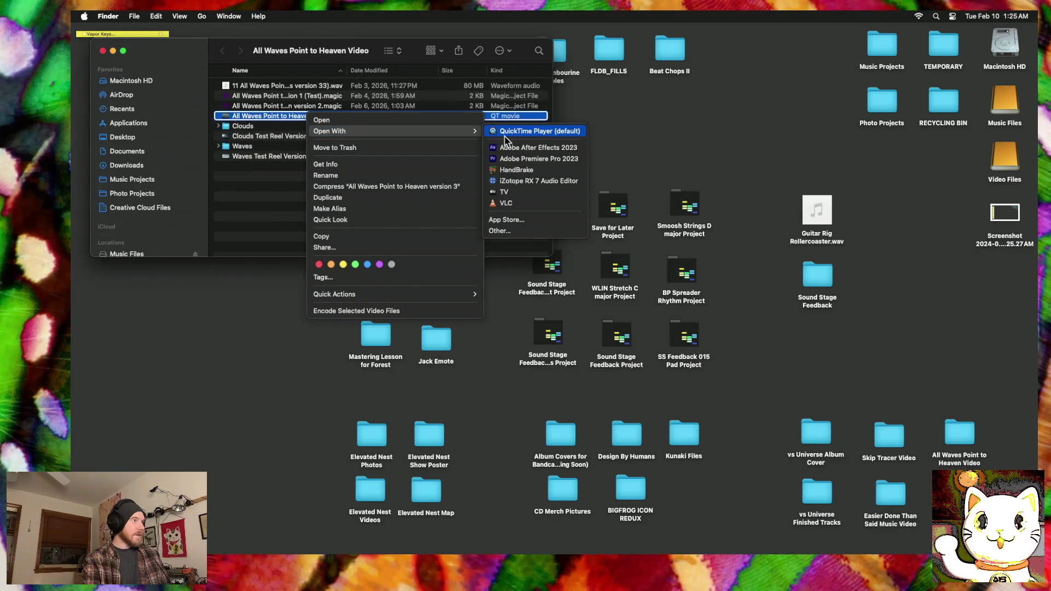
{"action": "left_click", "coordinate": [506, 203]}
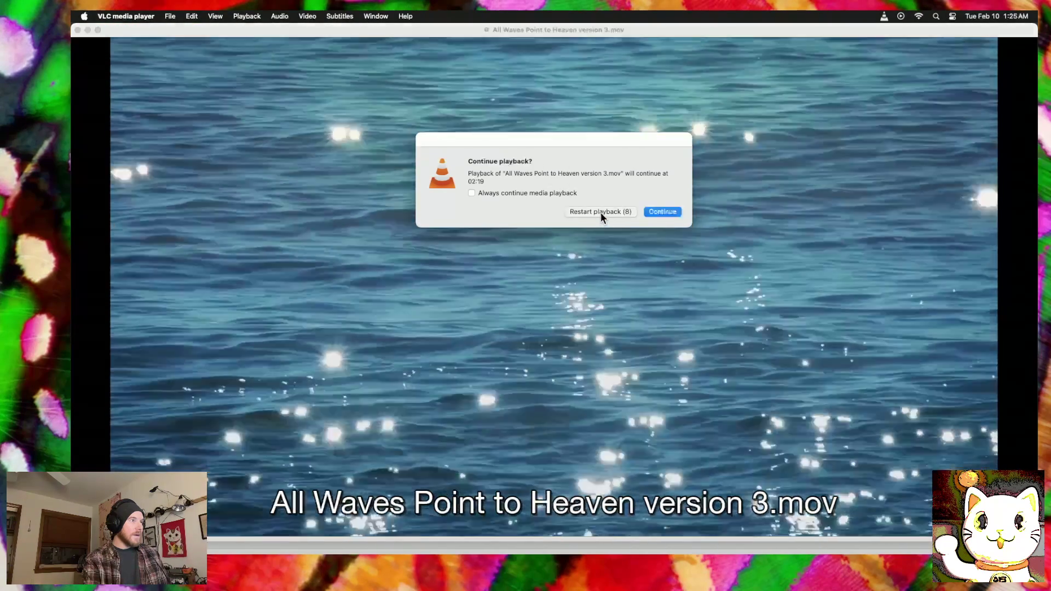
Step: Watch the movie full-screen from the beginning in VLC, then close the playback window
{"action": "left_click", "coordinate": [600, 212]}
{"action": "key", "text": "super+f"}
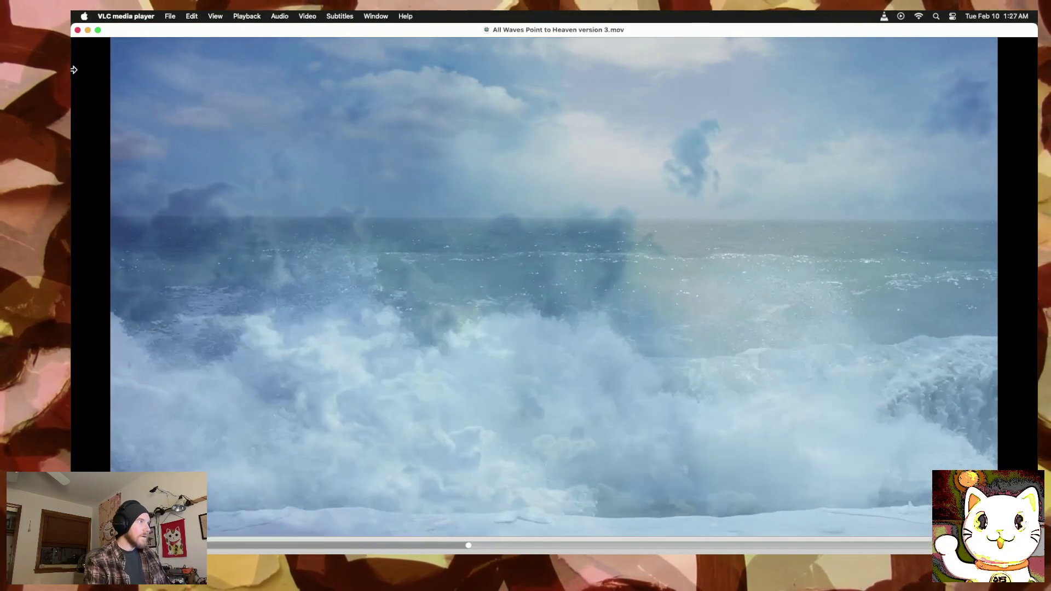
{"action": "left_click", "coordinate": [78, 30]}
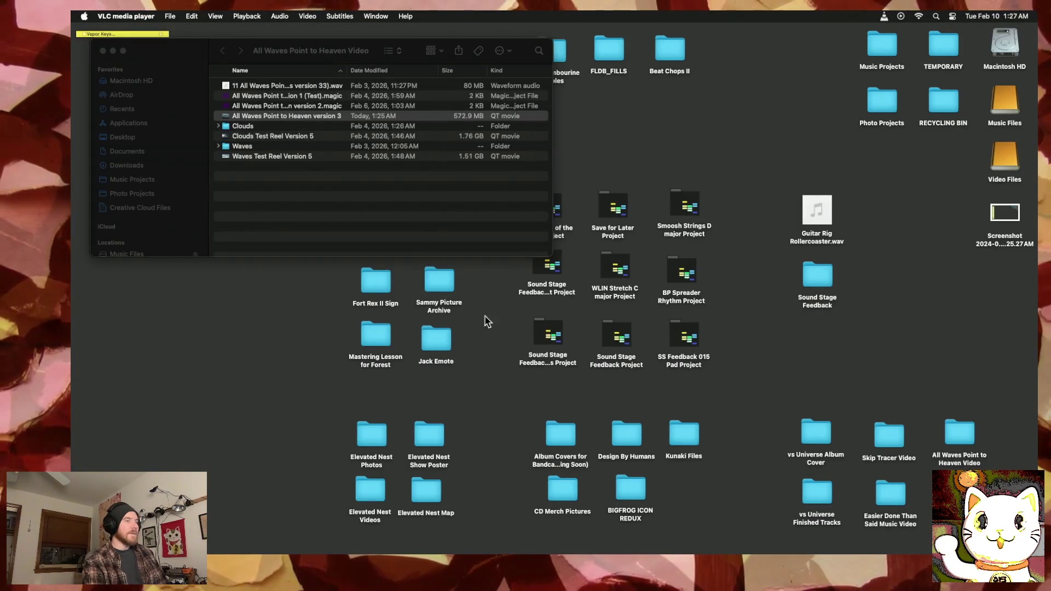
Step: Restore Resolve and zoom into Timeline 1 at 01:01:44:16, scrubbing back through the clips
{"action": "mouse_move", "coordinate": [640, 553]}
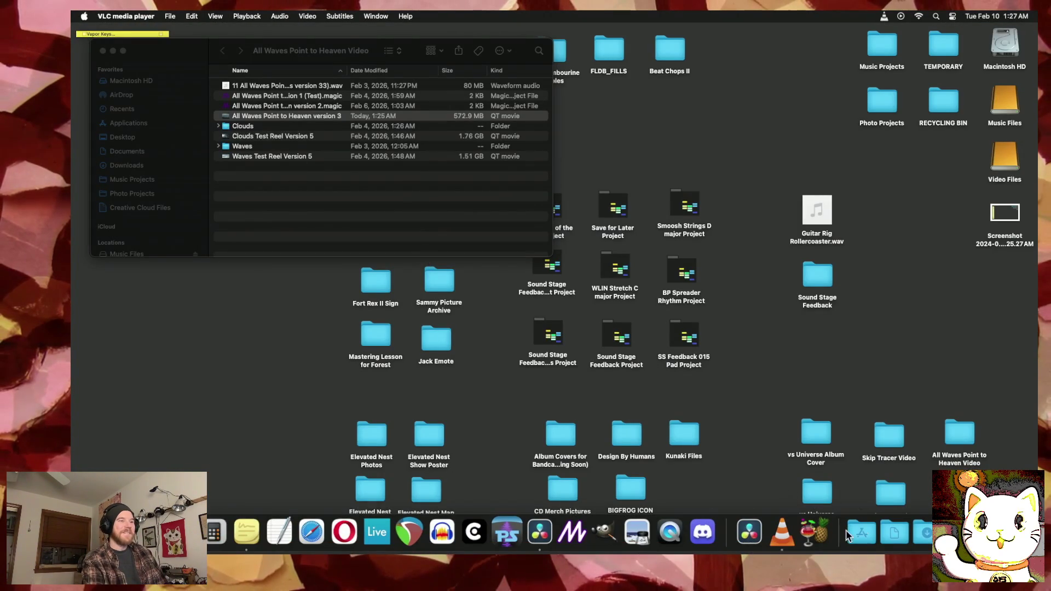
{"action": "left_click", "coordinate": [956, 532]}
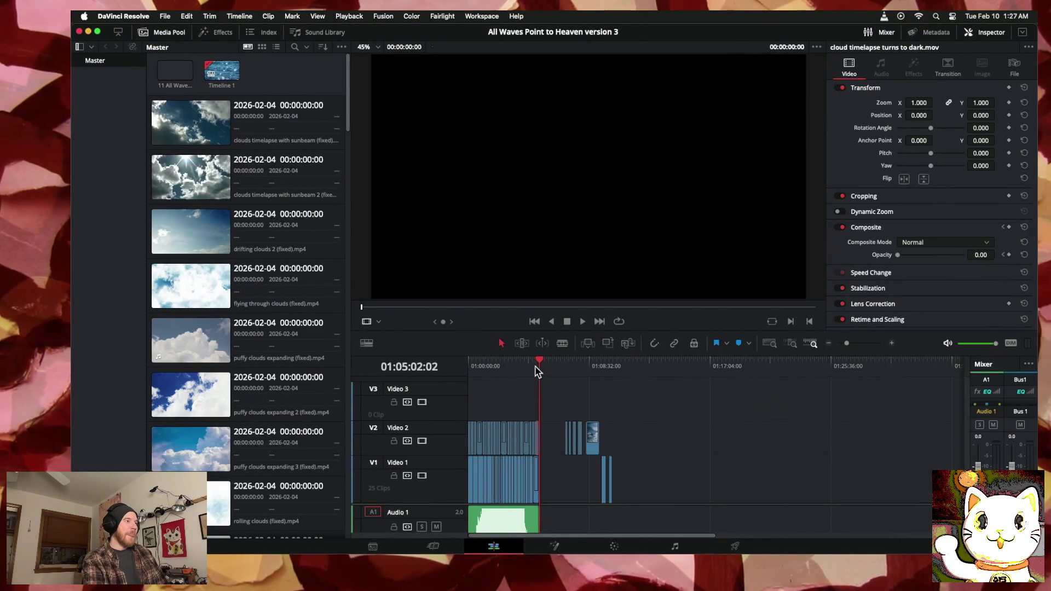
{"action": "left_click", "coordinate": [493, 363]}
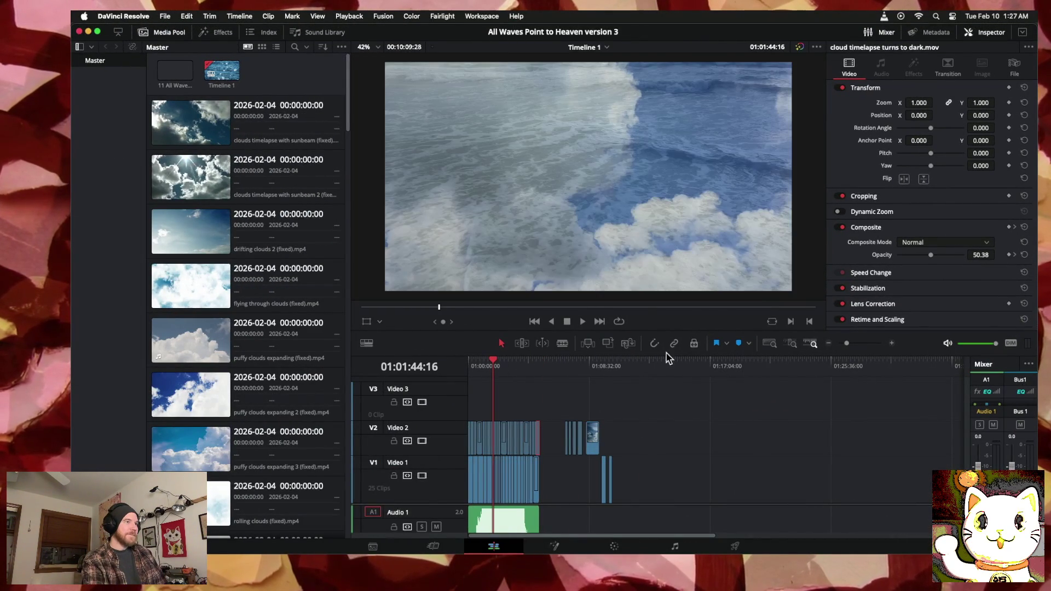
{"action": "left_click", "coordinate": [892, 345]}
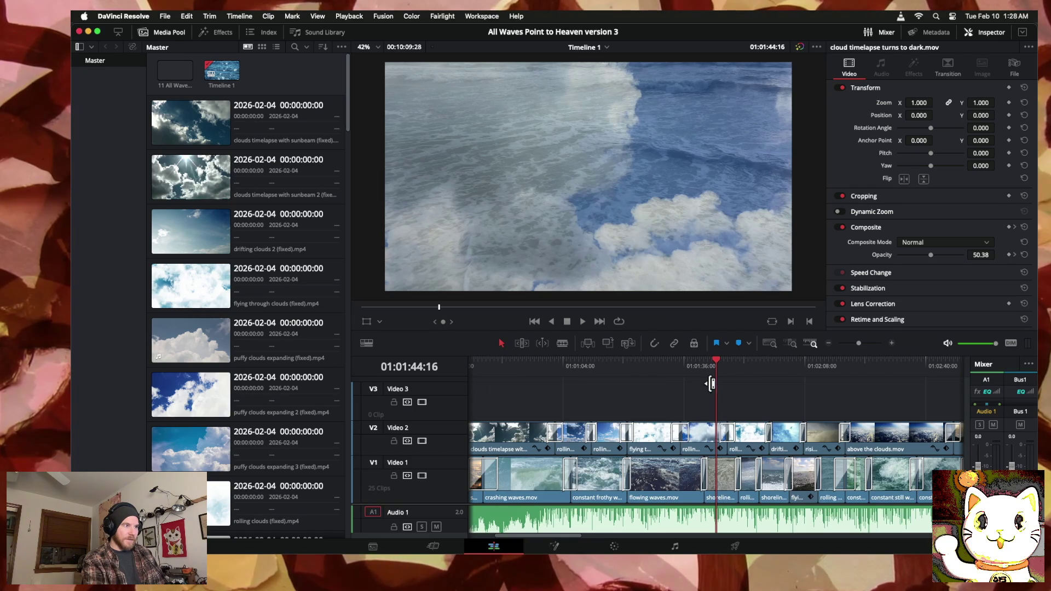
{"action": "mouse_move", "coordinate": [719, 367]}
{"action": "left_mouse_down"}
{"action": "mouse_move", "coordinate": [652, 365]}
{"action": "mouse_move", "coordinate": [728, 365]}
{"action": "mouse_move", "coordinate": [717, 369]}
{"action": "left_mouse_up"}
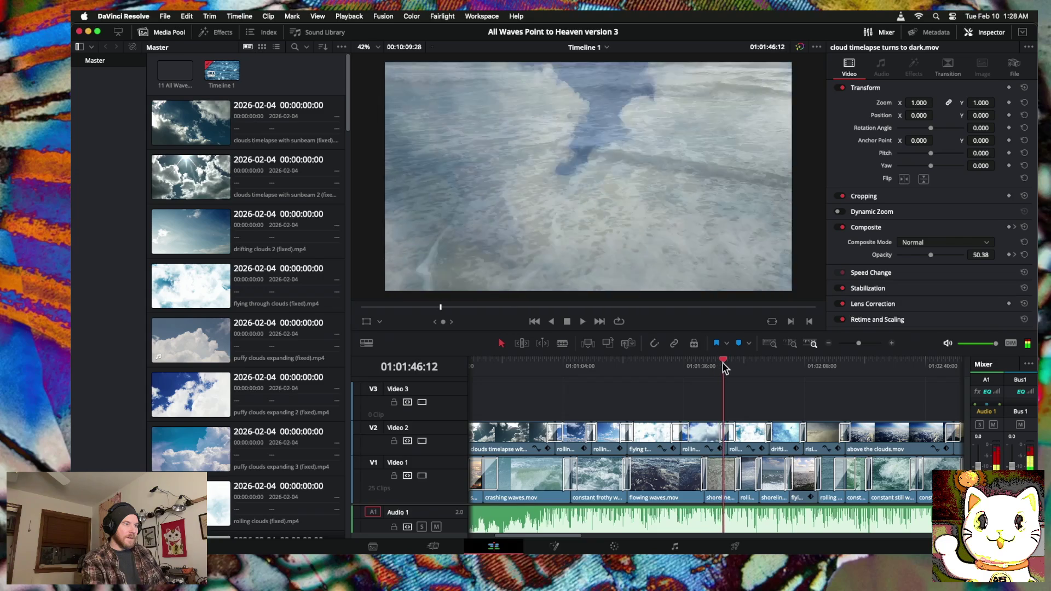